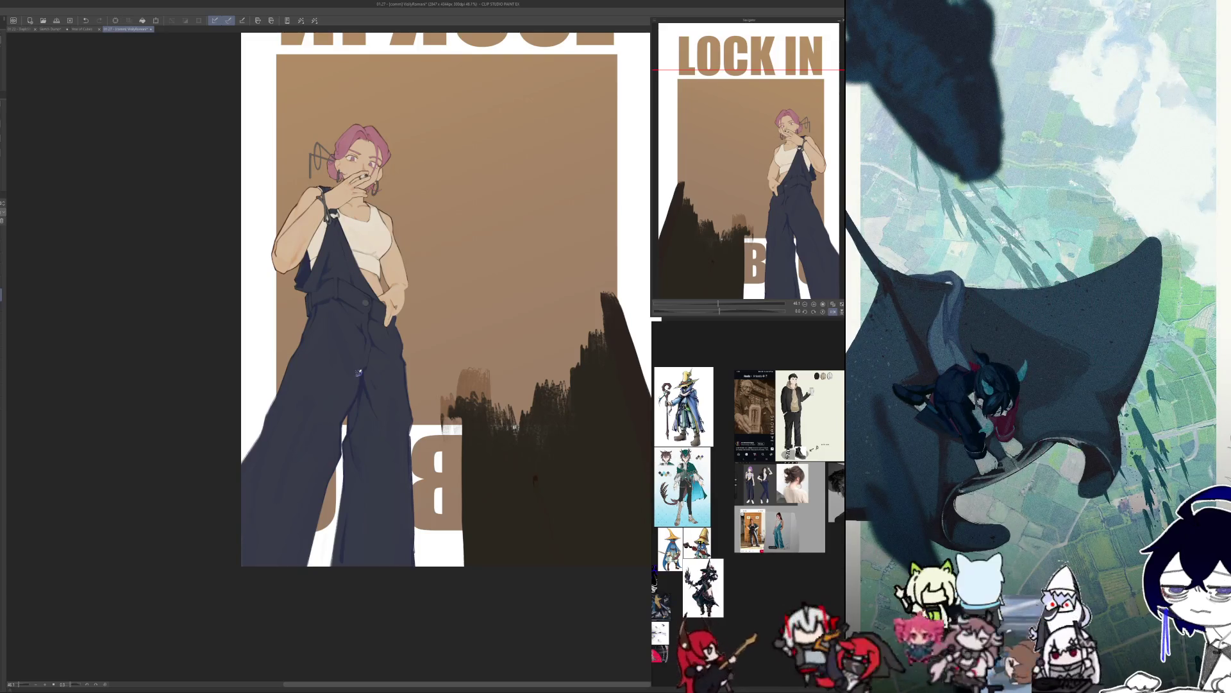
Compare the drawing in mirrored and unmirrored views.
key("h")
key("h")
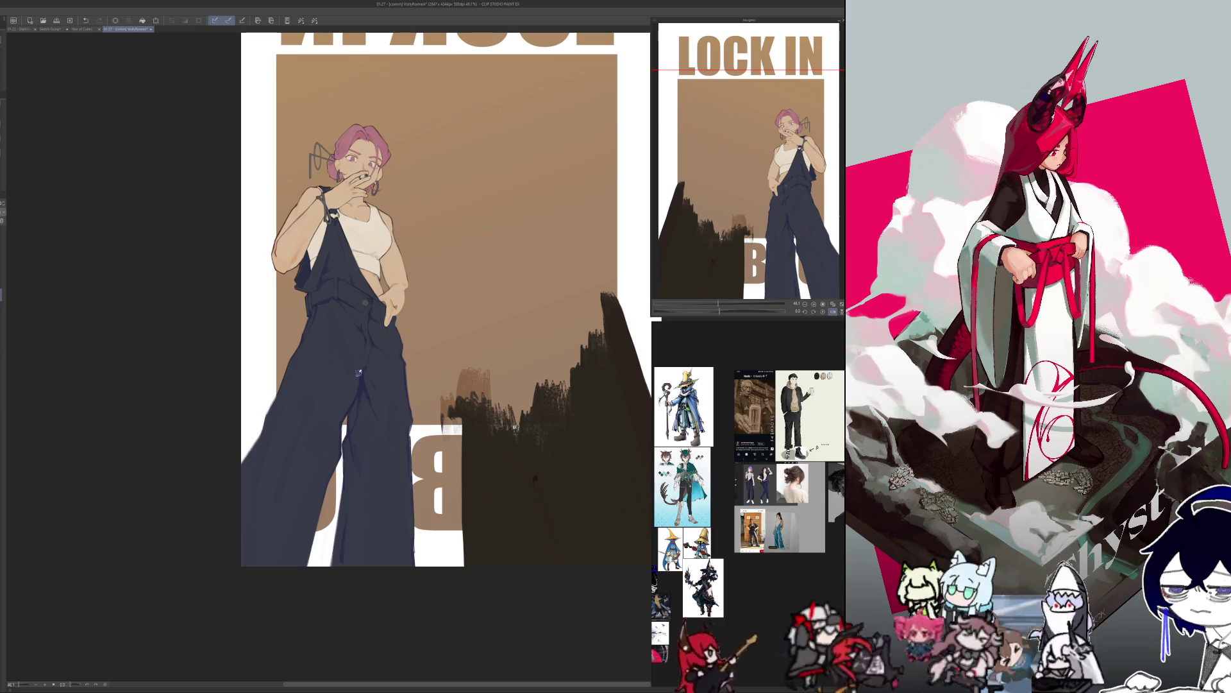
key("h")
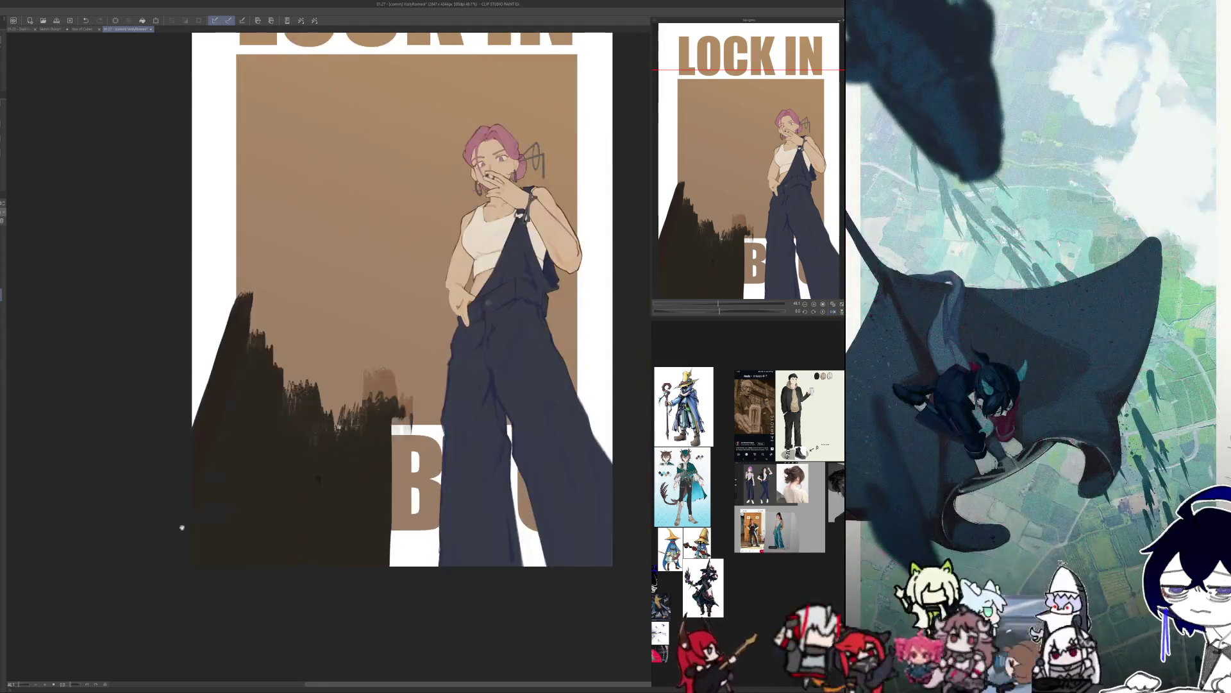
scroll(170, 517, "down", 2)
scroll(226, 599, "up", 1)
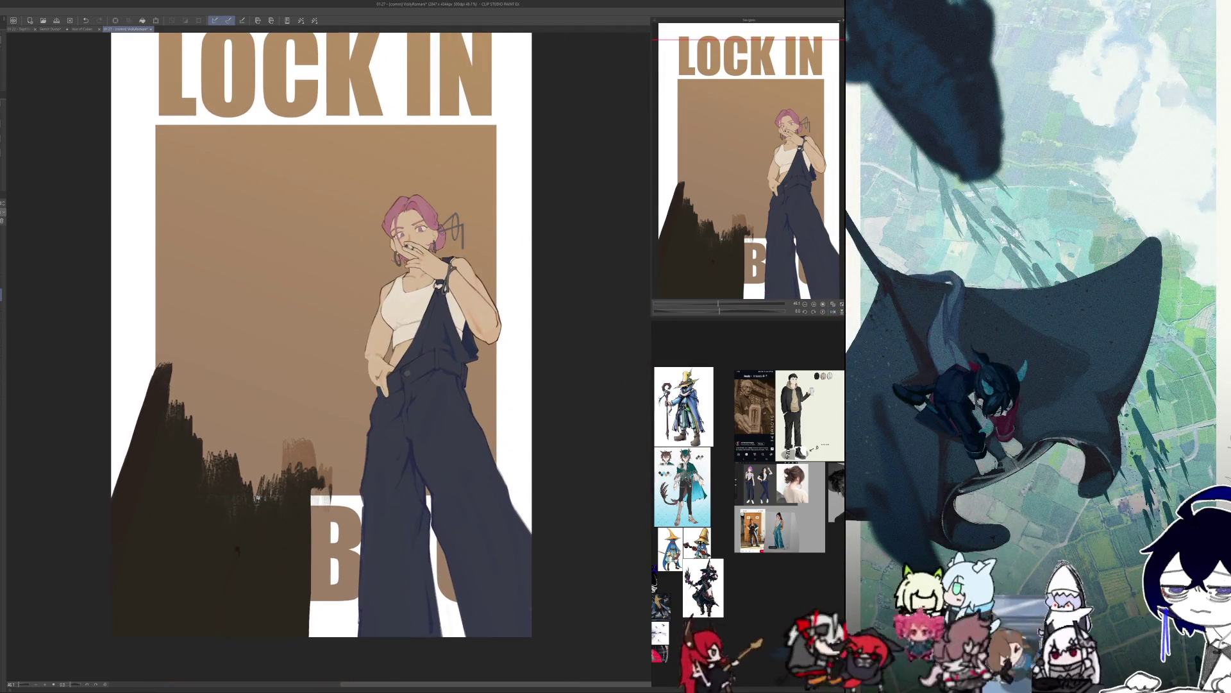
key("h")
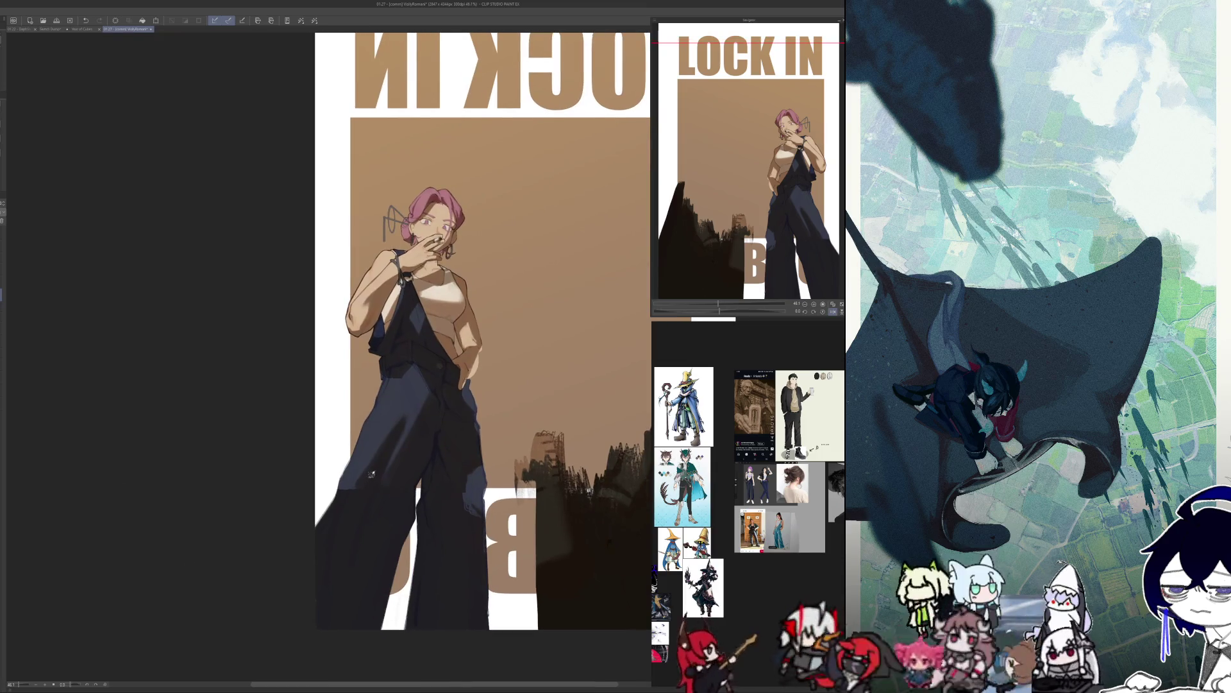
Try widening the trouser leg with a dark stroke, undo it, and recheck proportions mirrored.
left_click_drag(469, 452, 487, 542)
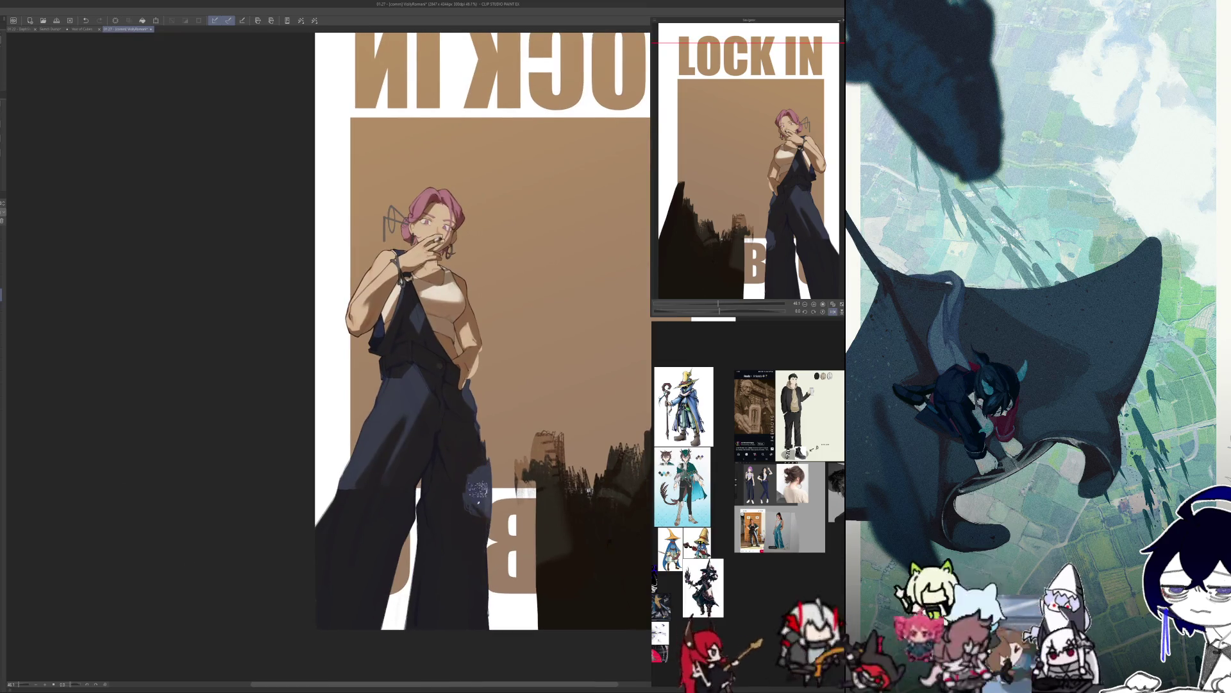
left_click(85, 21)
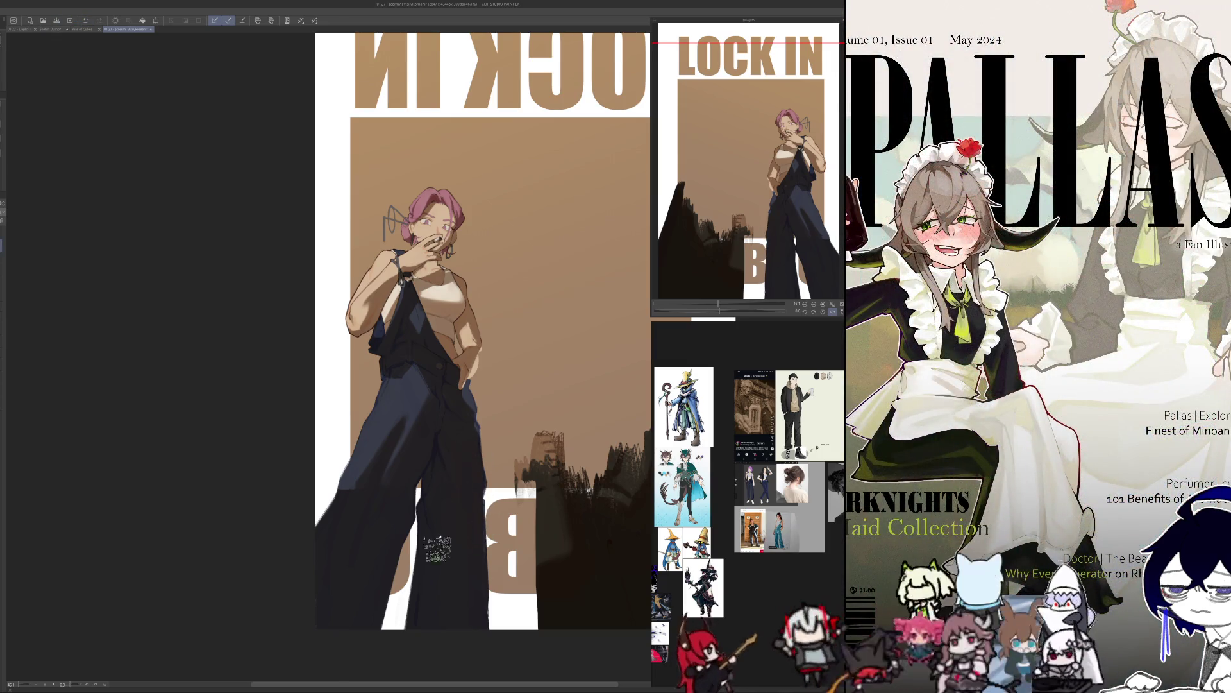
key("h")
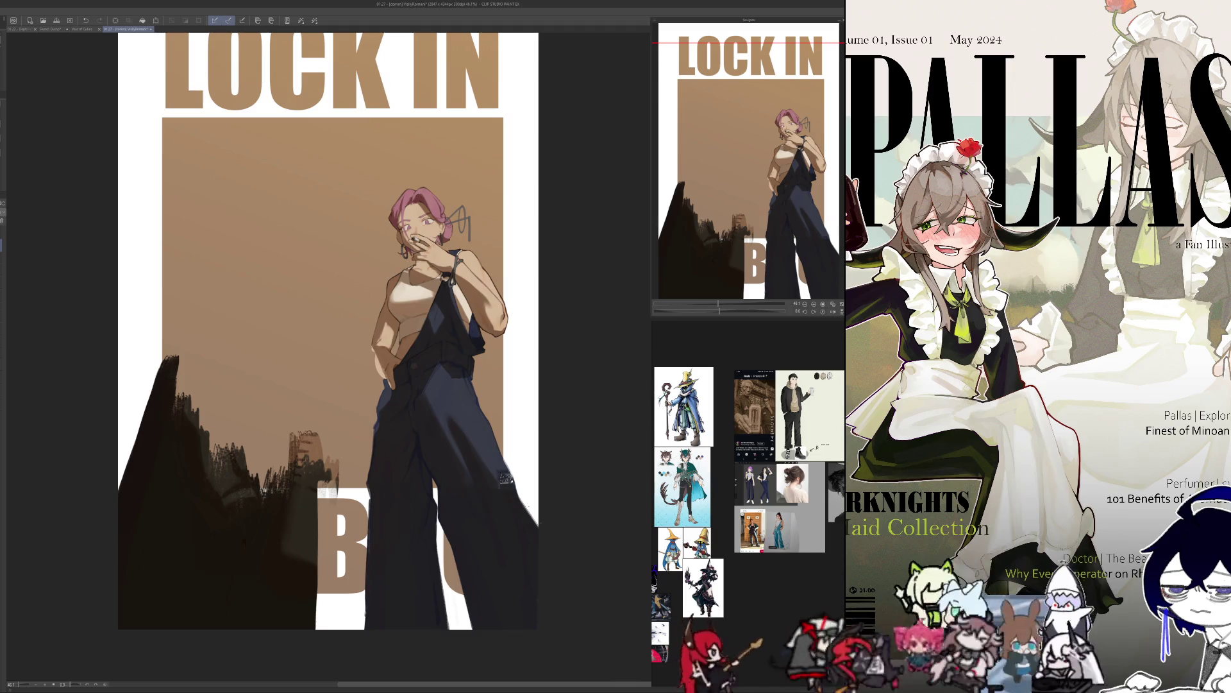
key("h")
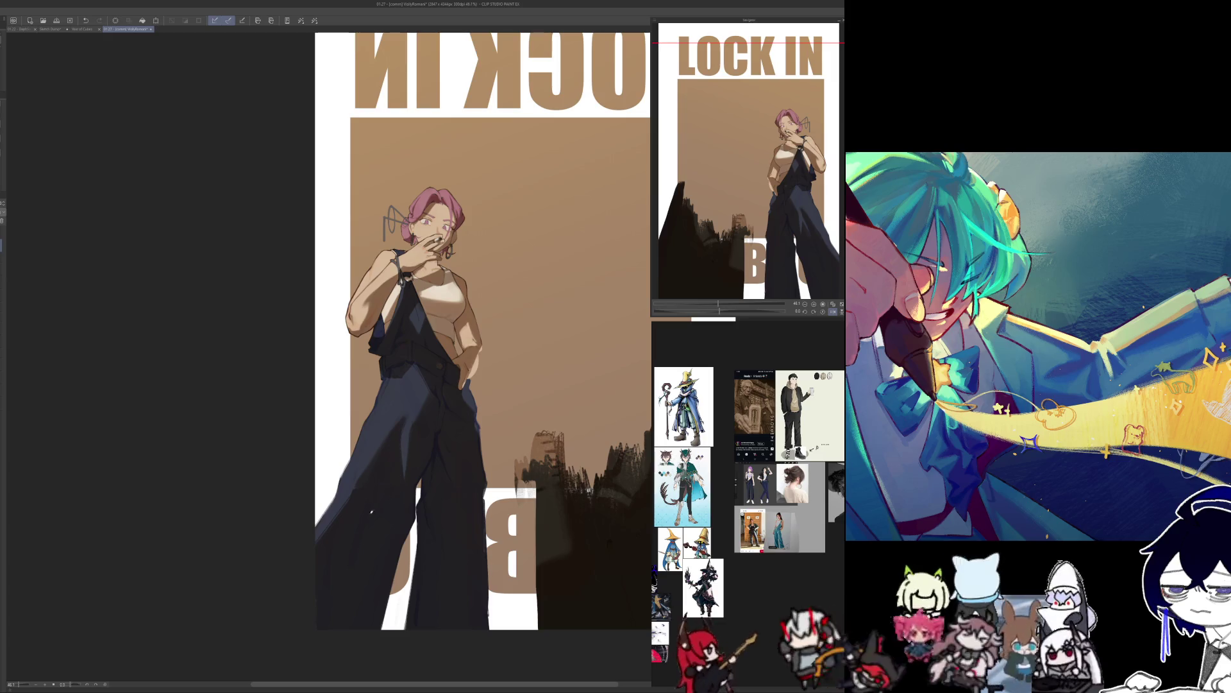
key("h")
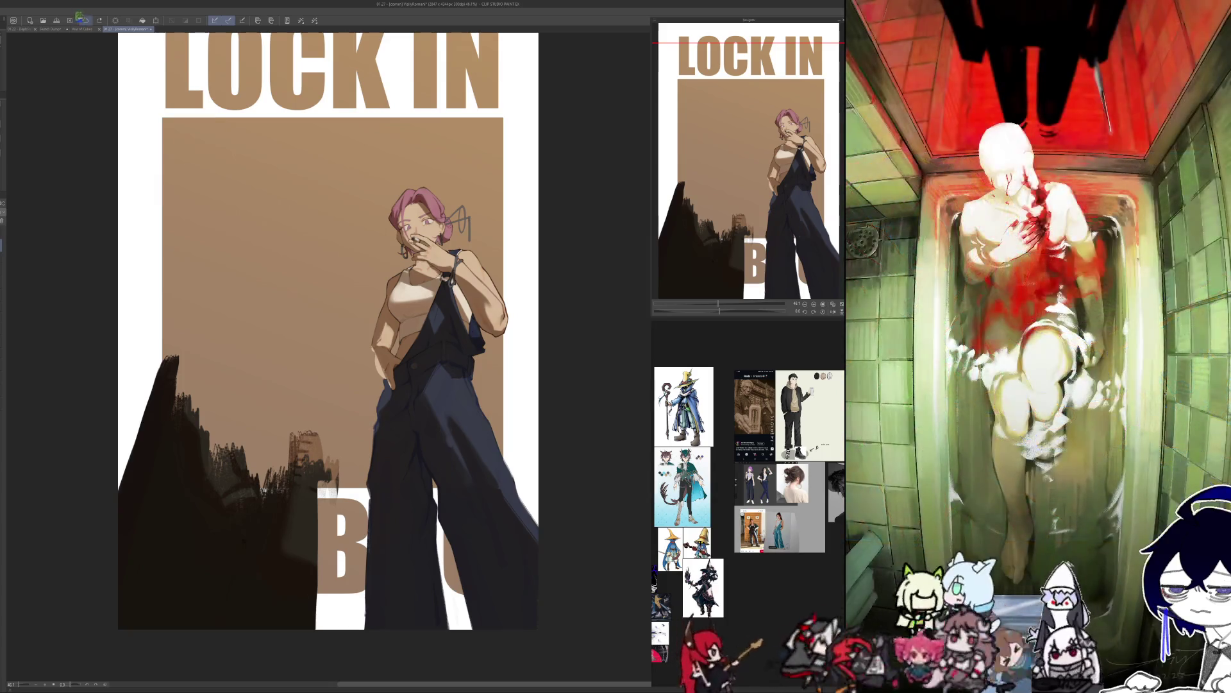
key("h")
Add a small mark on the overalls, then undo the recent trouser-leg strokes.
left_click(372, 487)
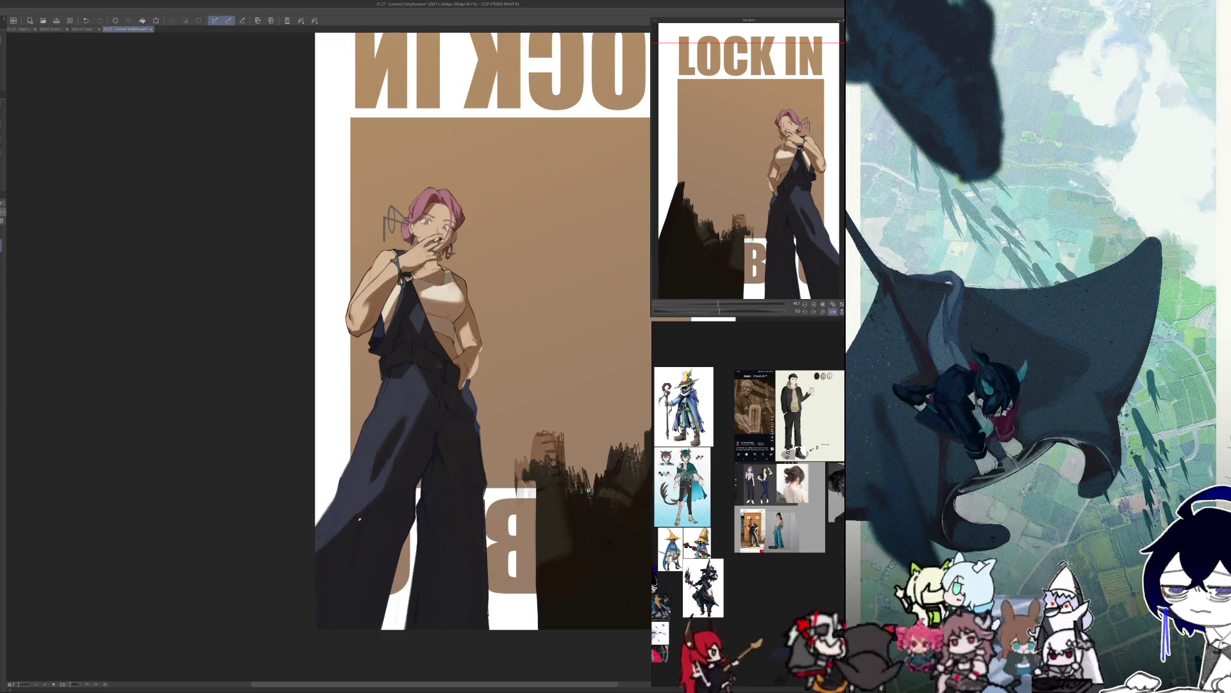
left_click(82, 18)
left_click(82, 18)
left_click(83, 18)
left_click(82, 18)
left_click(82, 18)
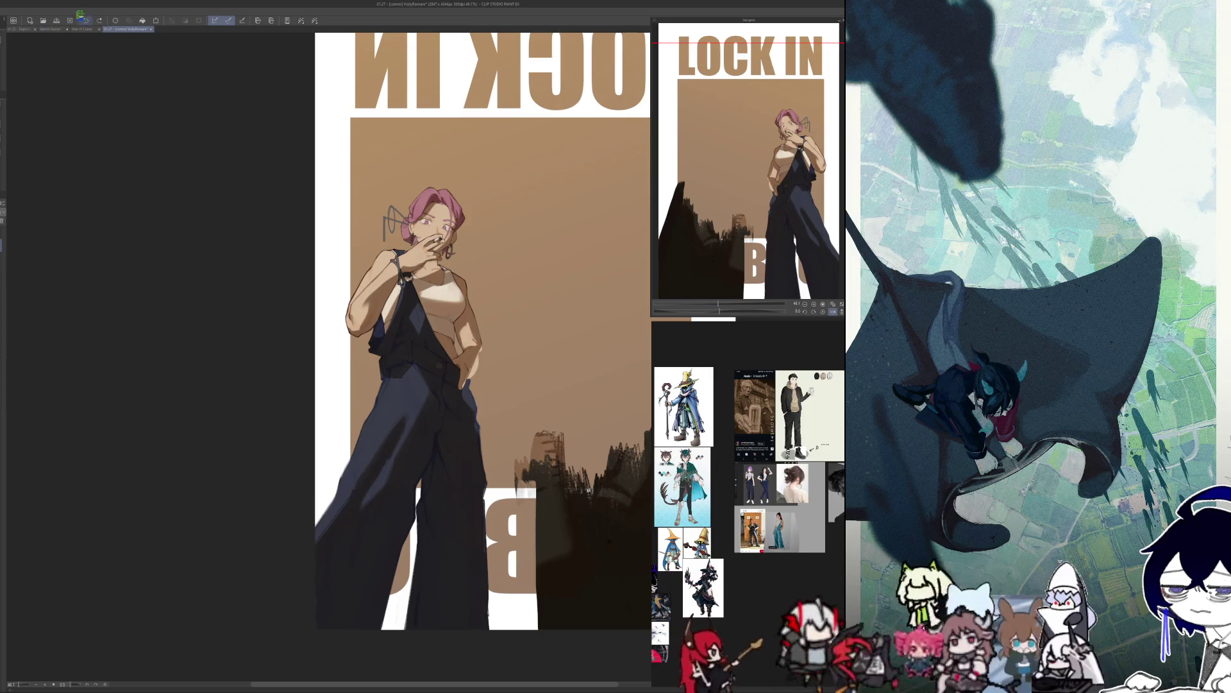
Flip between mirrored and normal views a few times, ending unmirrored.
key("h")
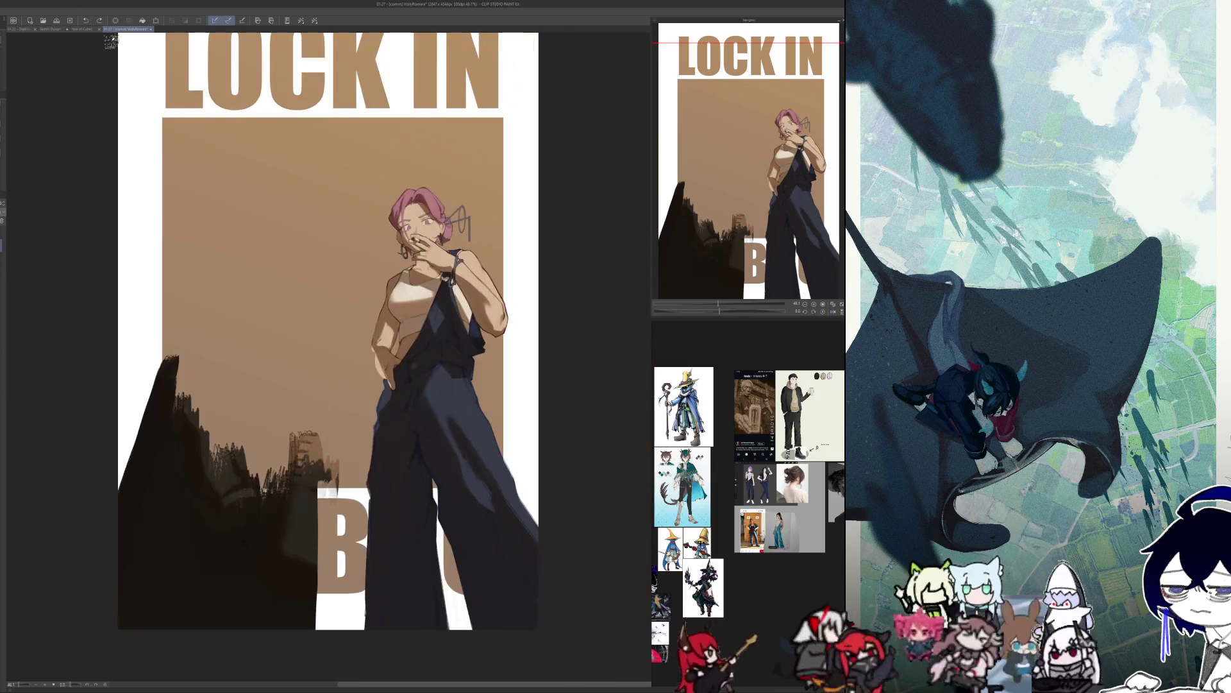
key("h")
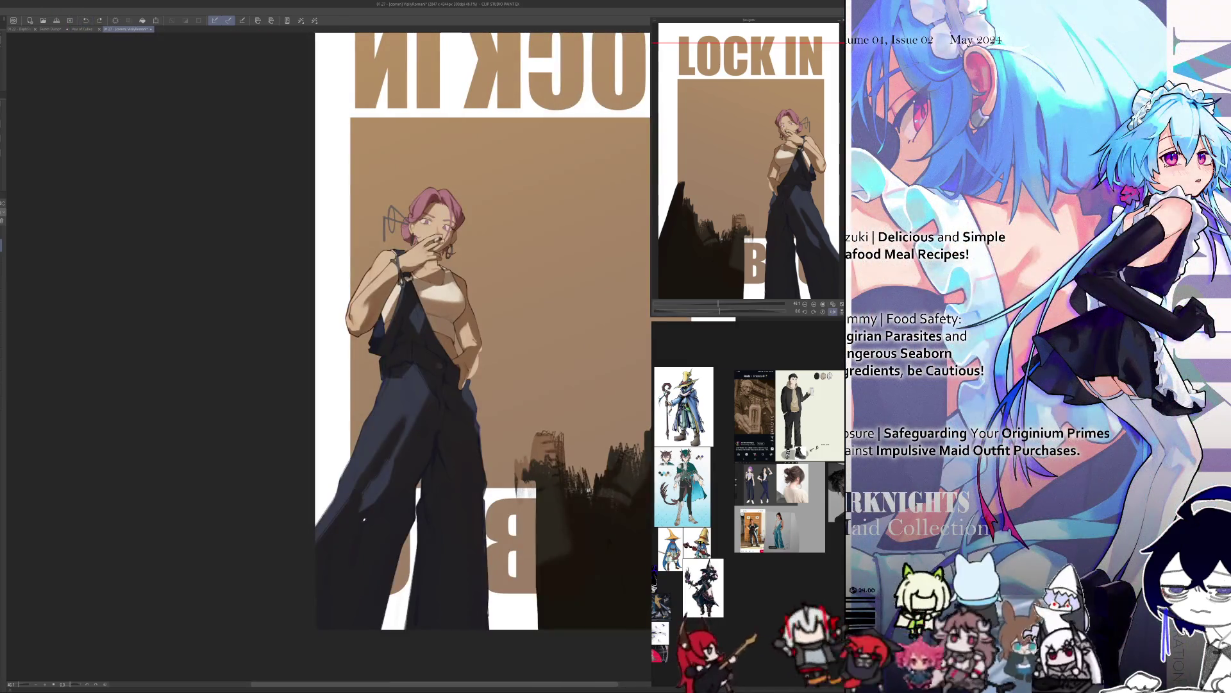
key("h")
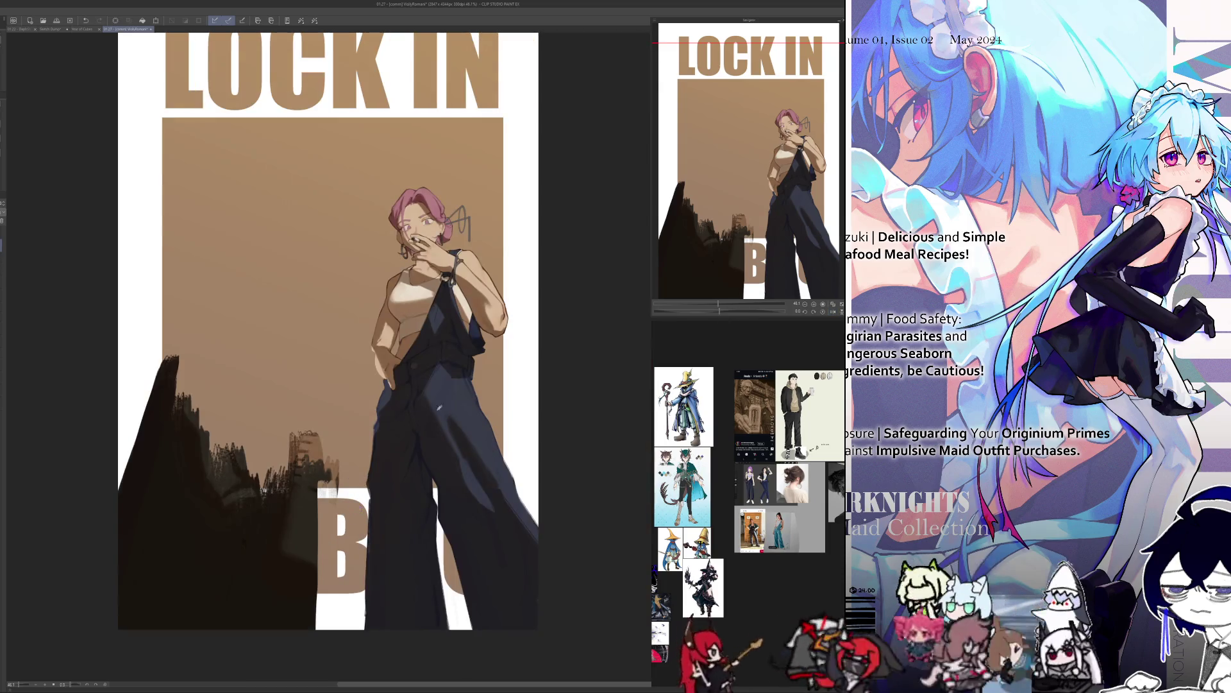
key("h")
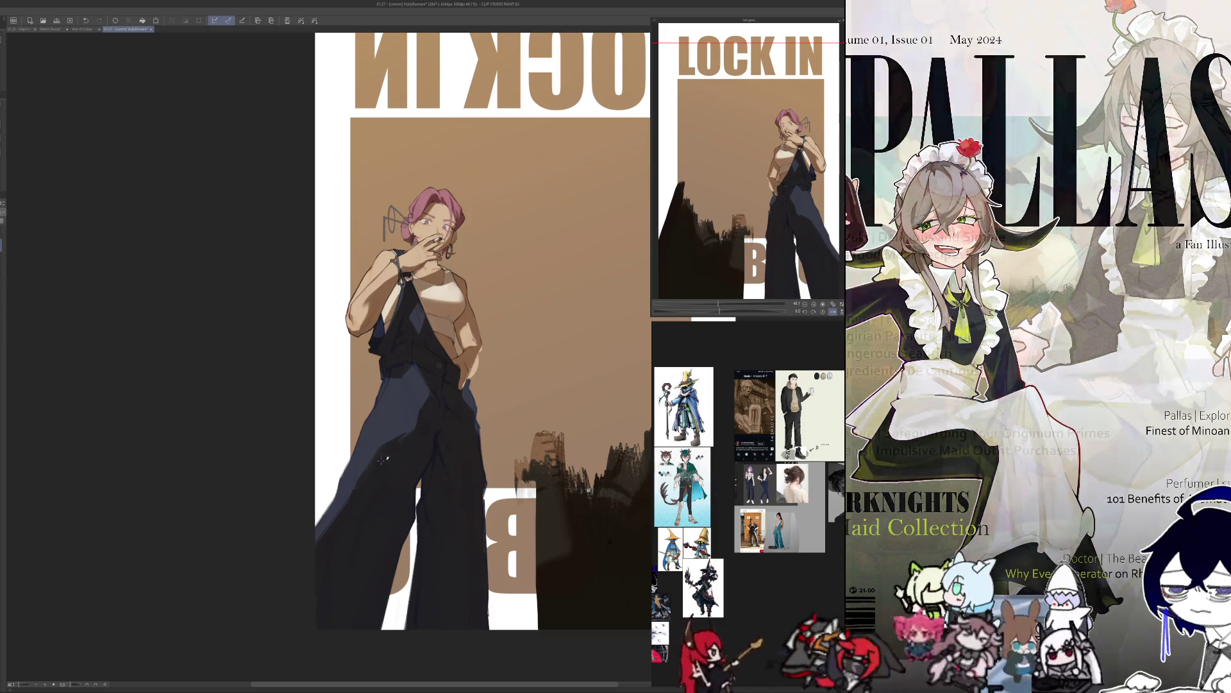
key("h")
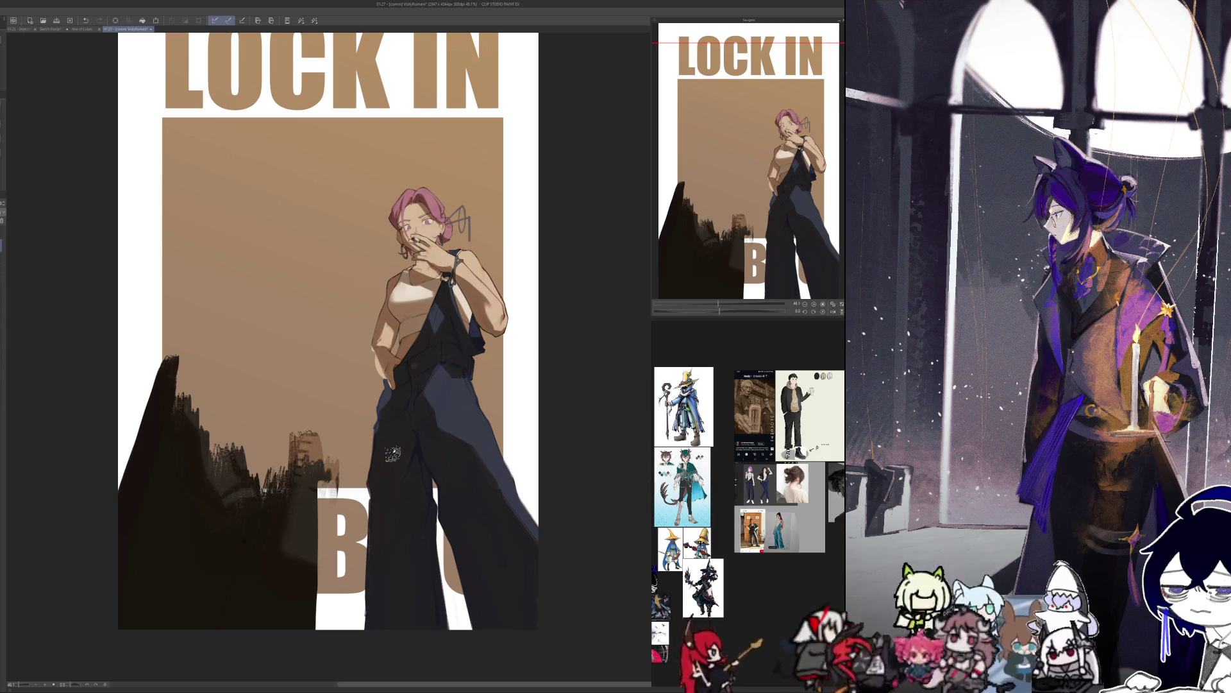
Show the pencil-holding man's layer on the poster.
key("ctrl+y")
key("ctrl+z")
key("ctrl+y")
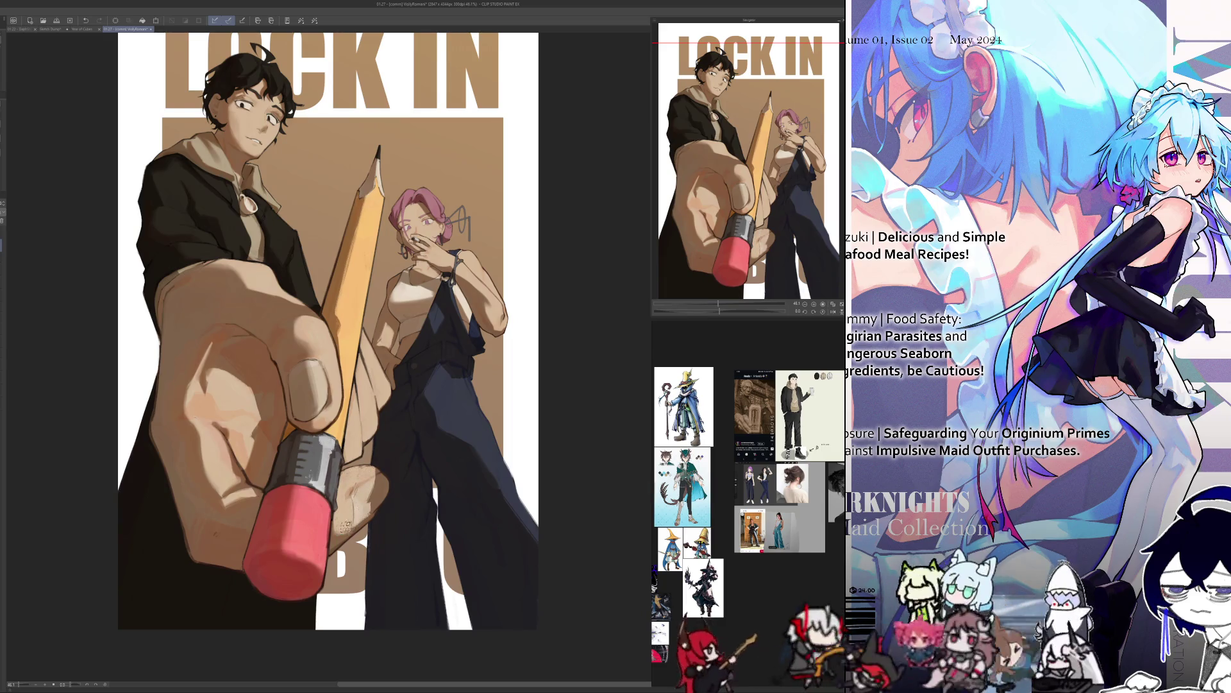
Touch up the pencil-holding hand, check it mirrored, fit the poster, and mirror again.
left_click_drag(378, 483, 383, 489)
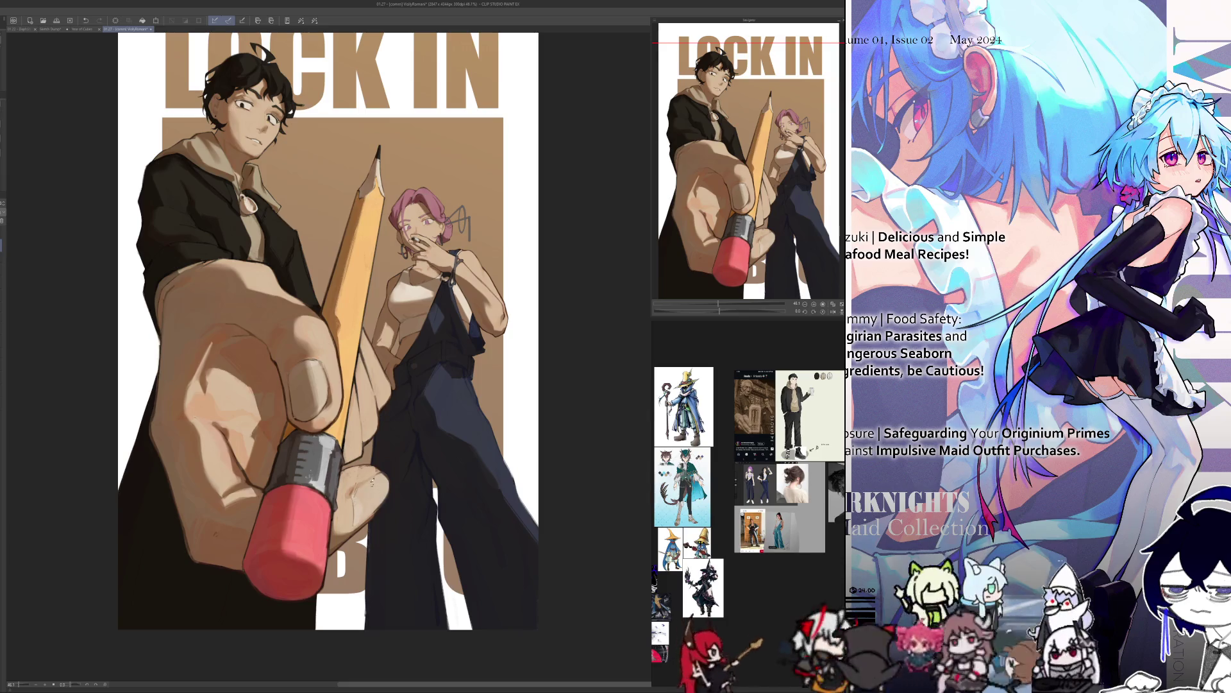
key("h")
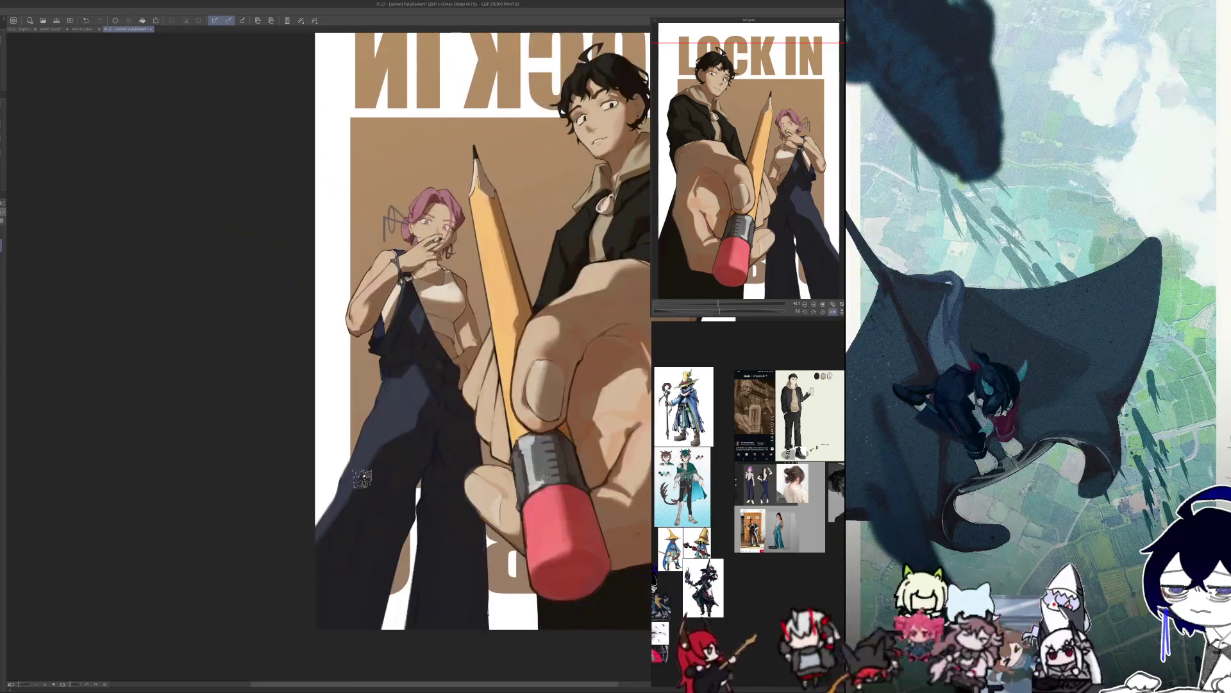
scroll(476, 494, "up", 5)
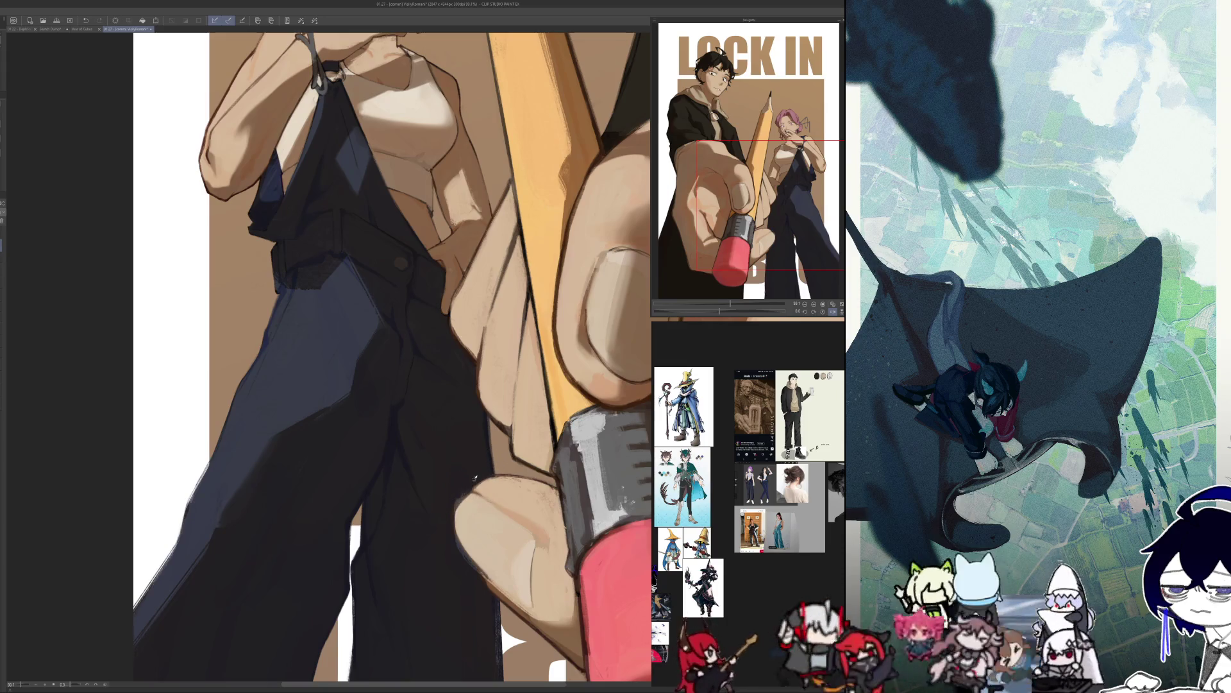
key("h")
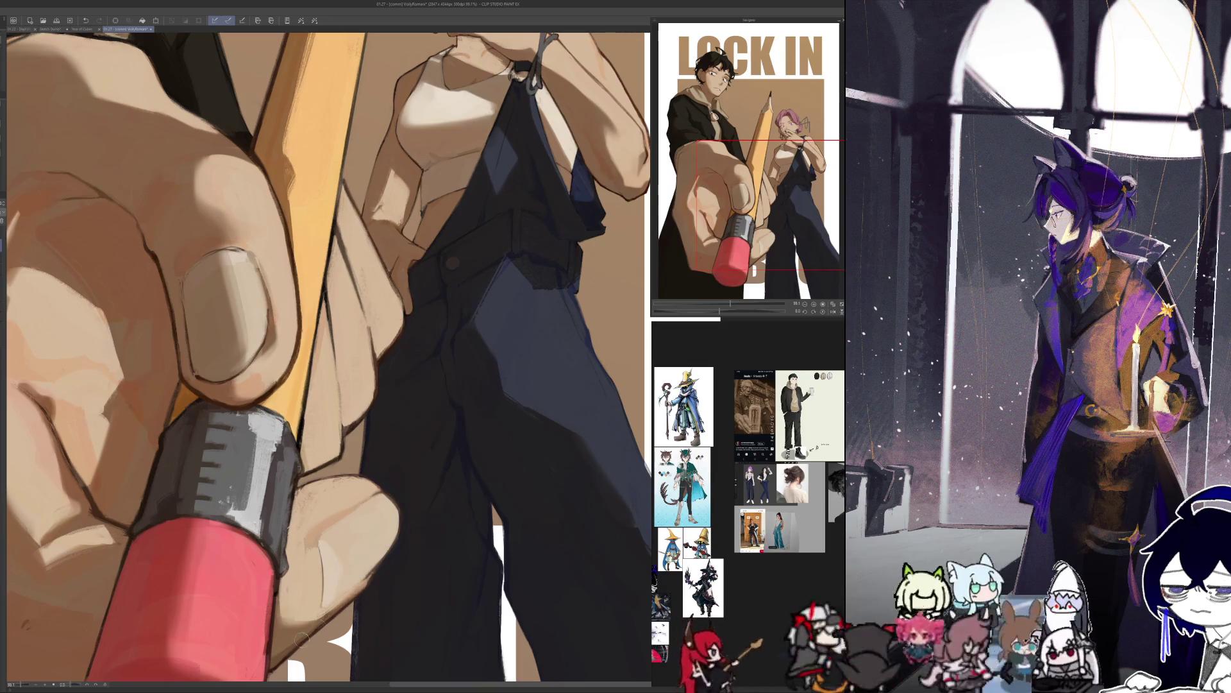
key("ctrl+0")
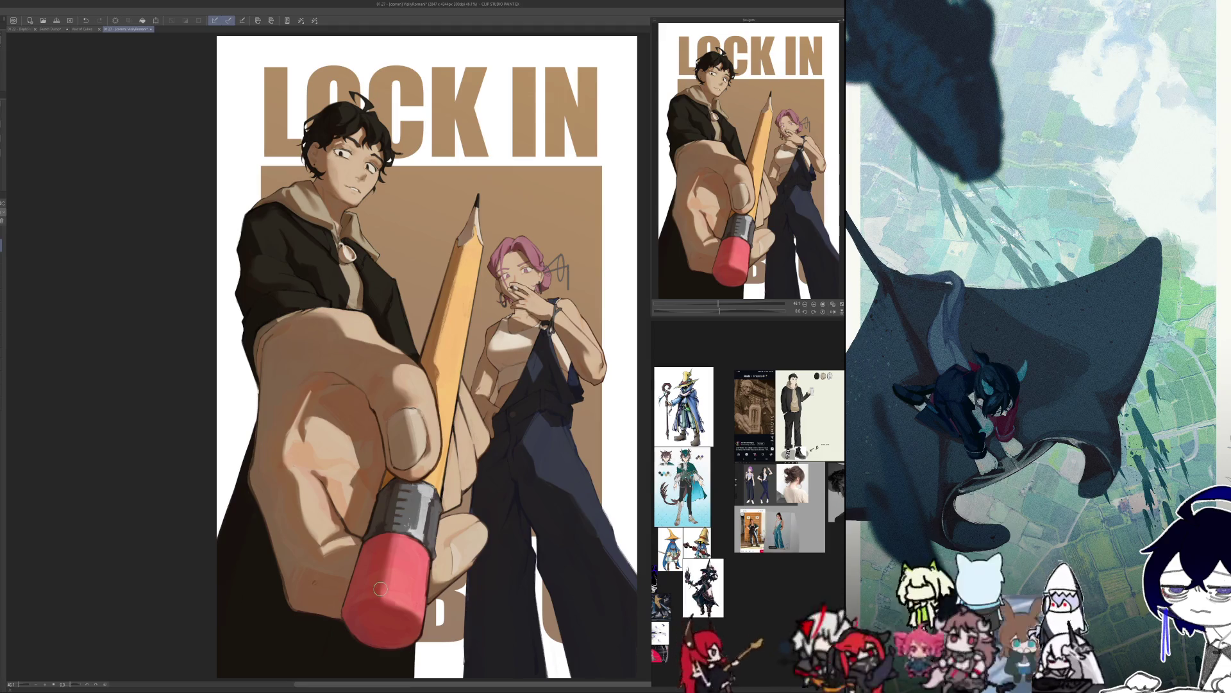
key("h")
scroll(330, 389, "up", 3)
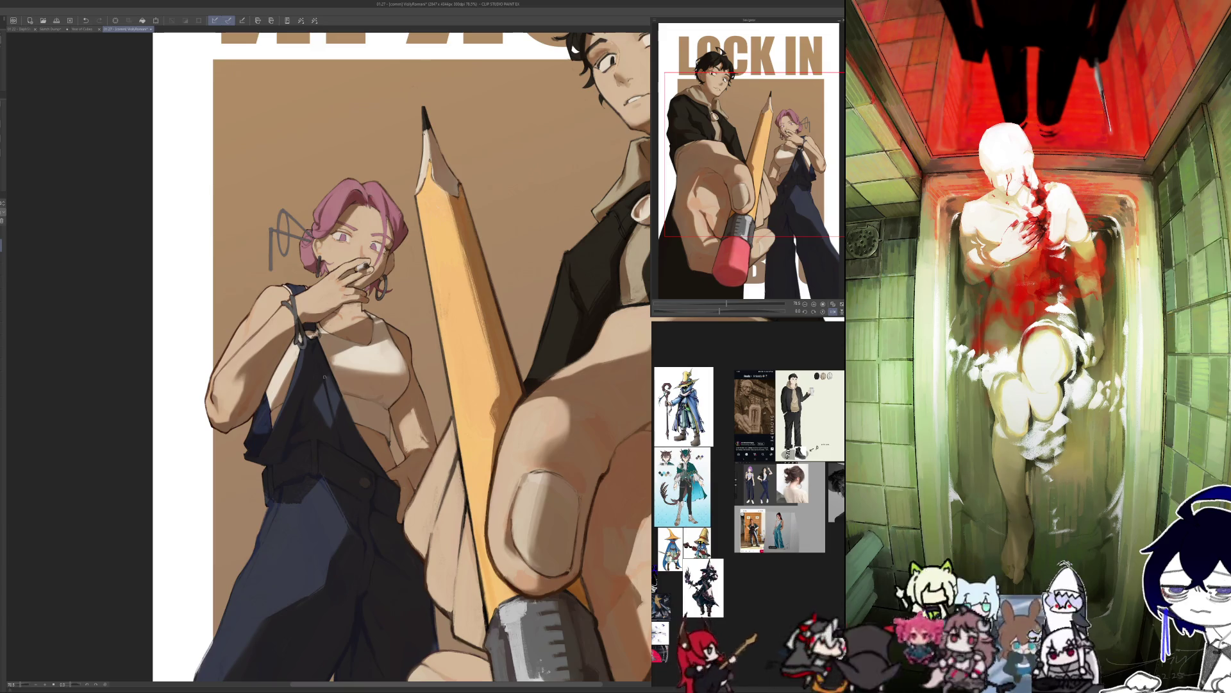
Compare the woman's pose mirrored and normal several times, then fit the whole poster unmirrored.
key("h")
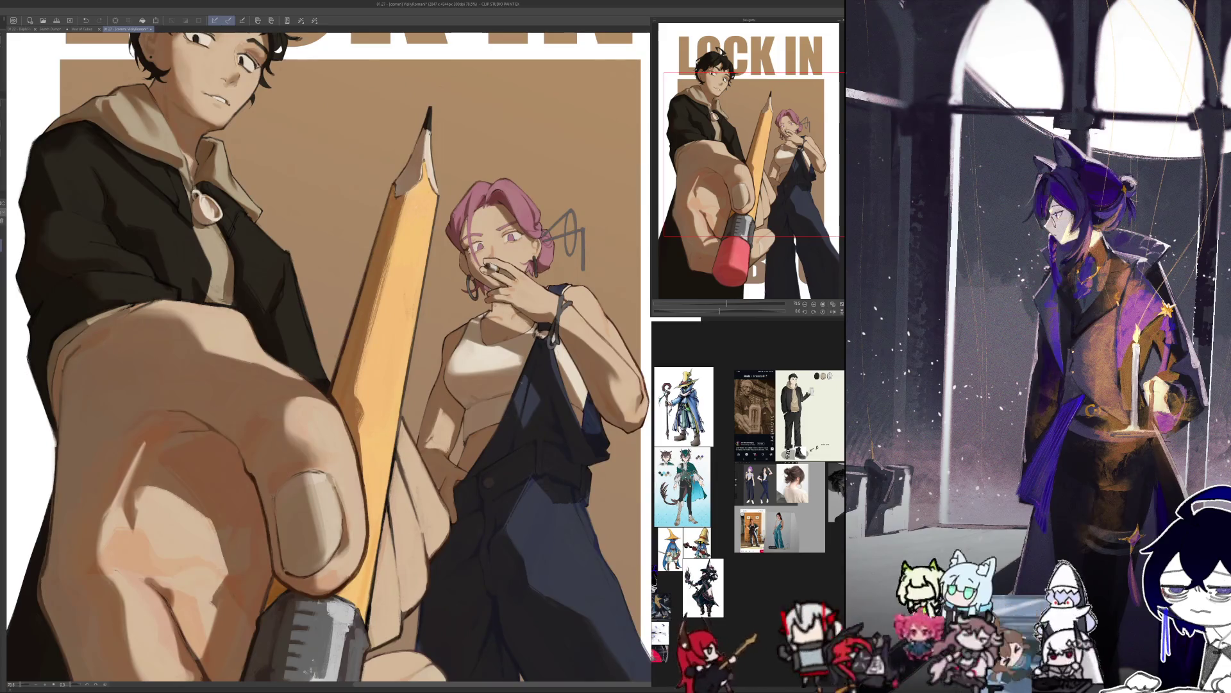
key("h")
key("h")
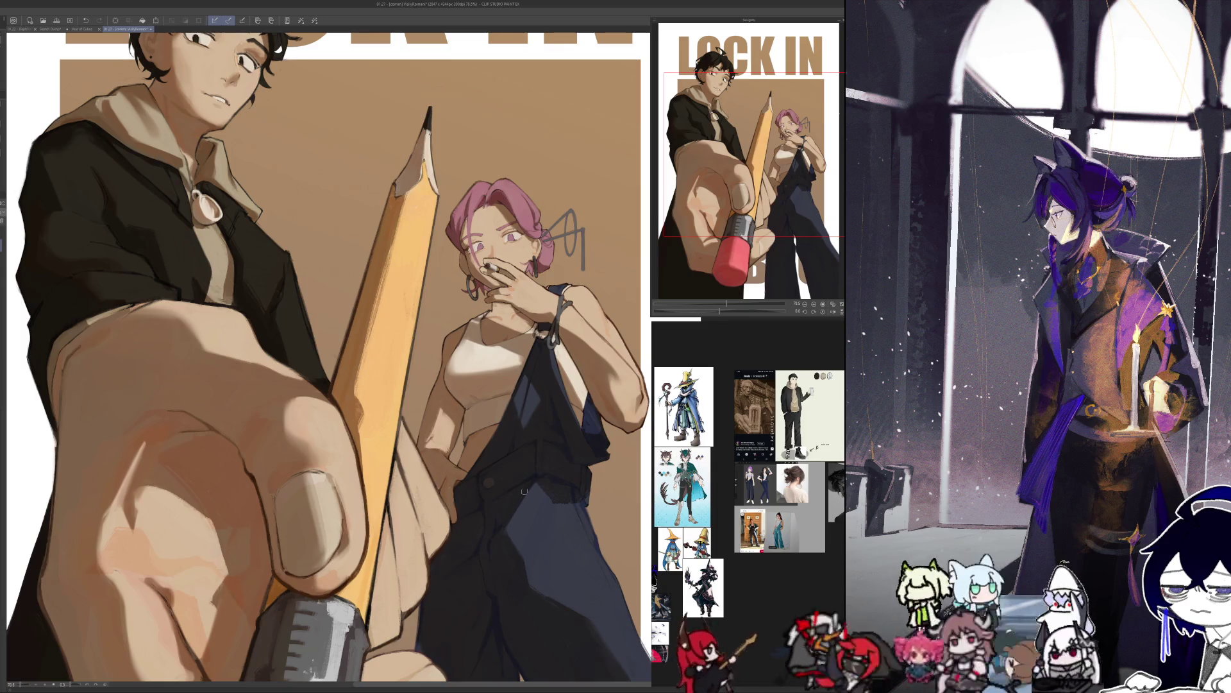
key("h")
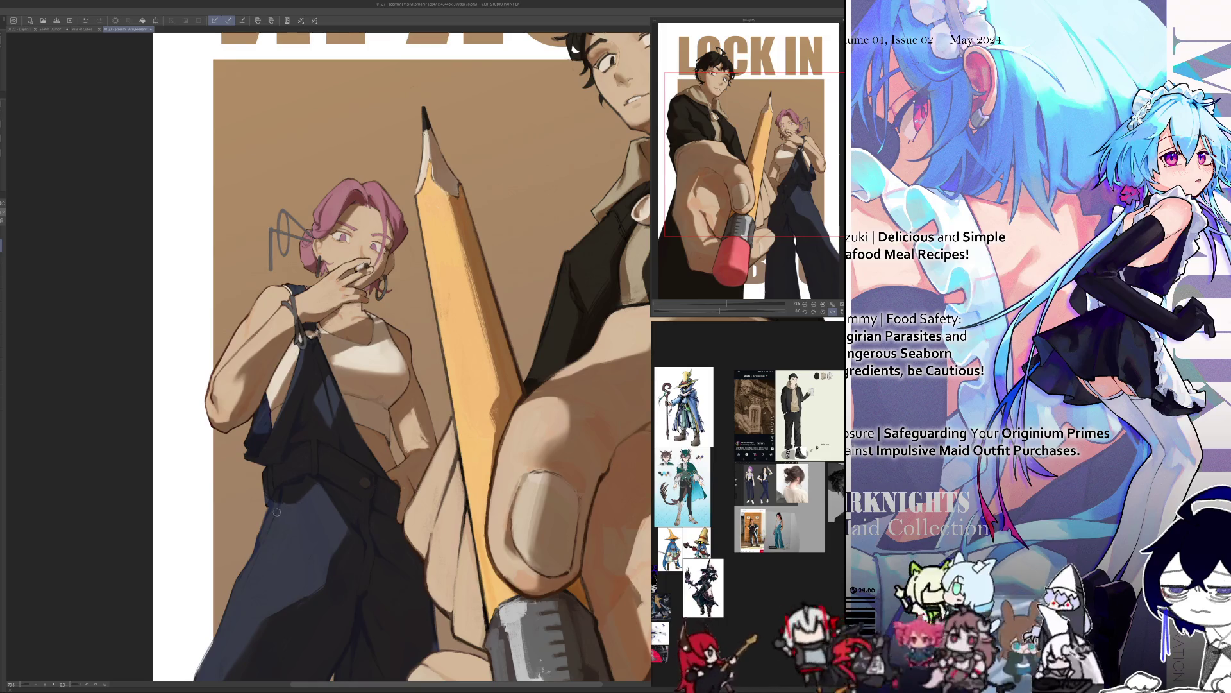
key("h")
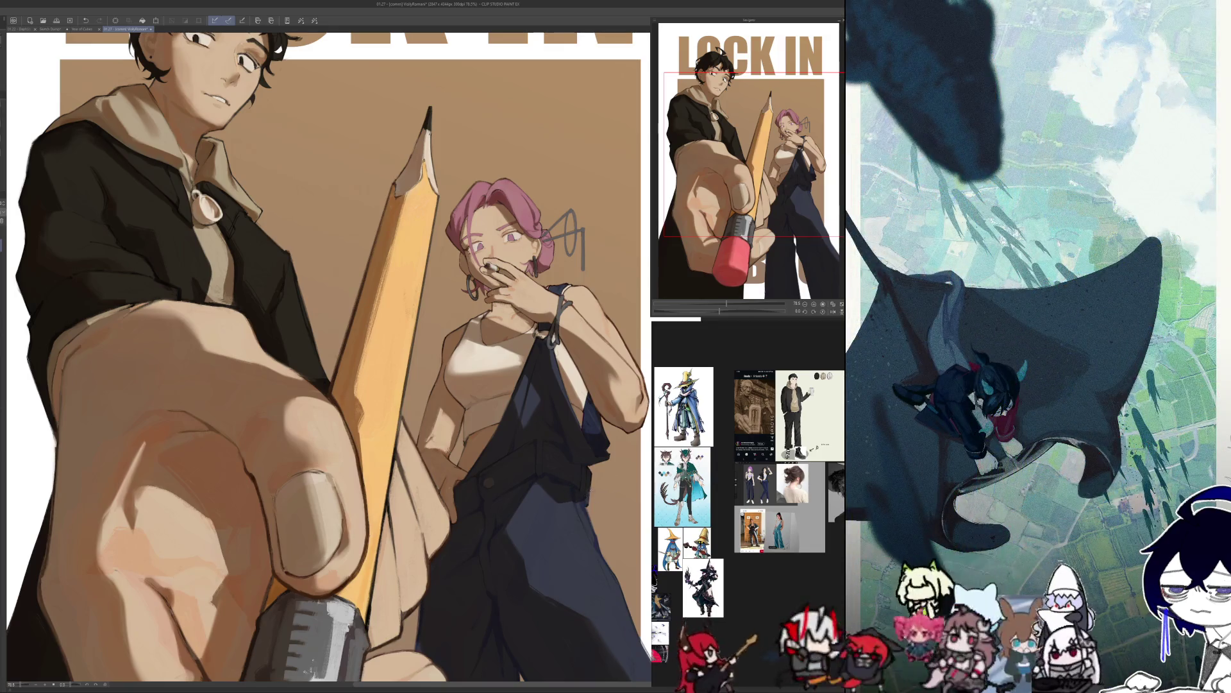
key("h")
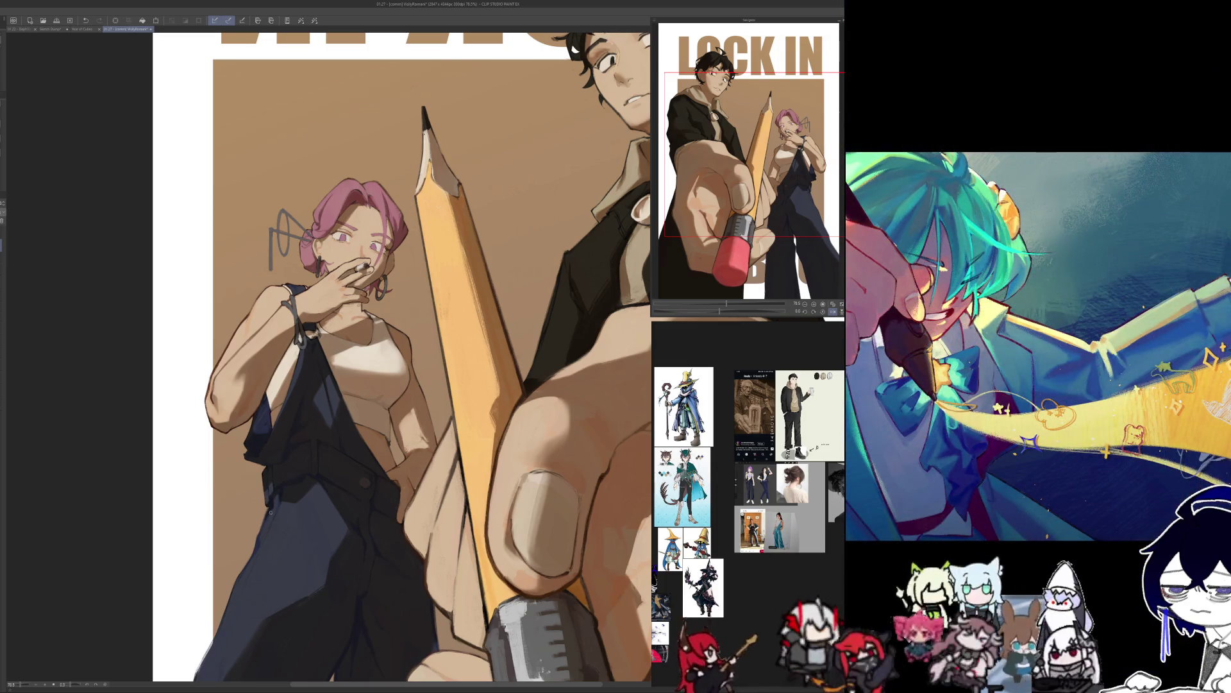
key("h")
key("ctrl+0")
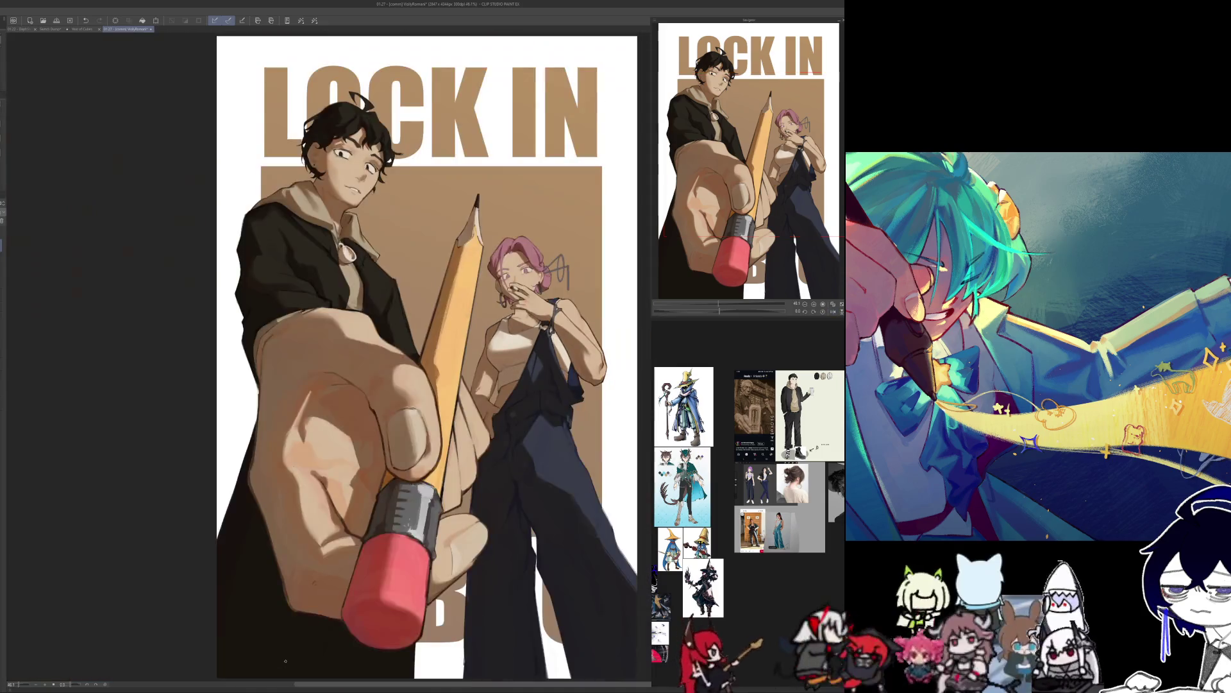
Zoom in on the woman and pencil, comparing the close-up mirrored and normal.
key("h")
scroll(276, 314, "up", 5)
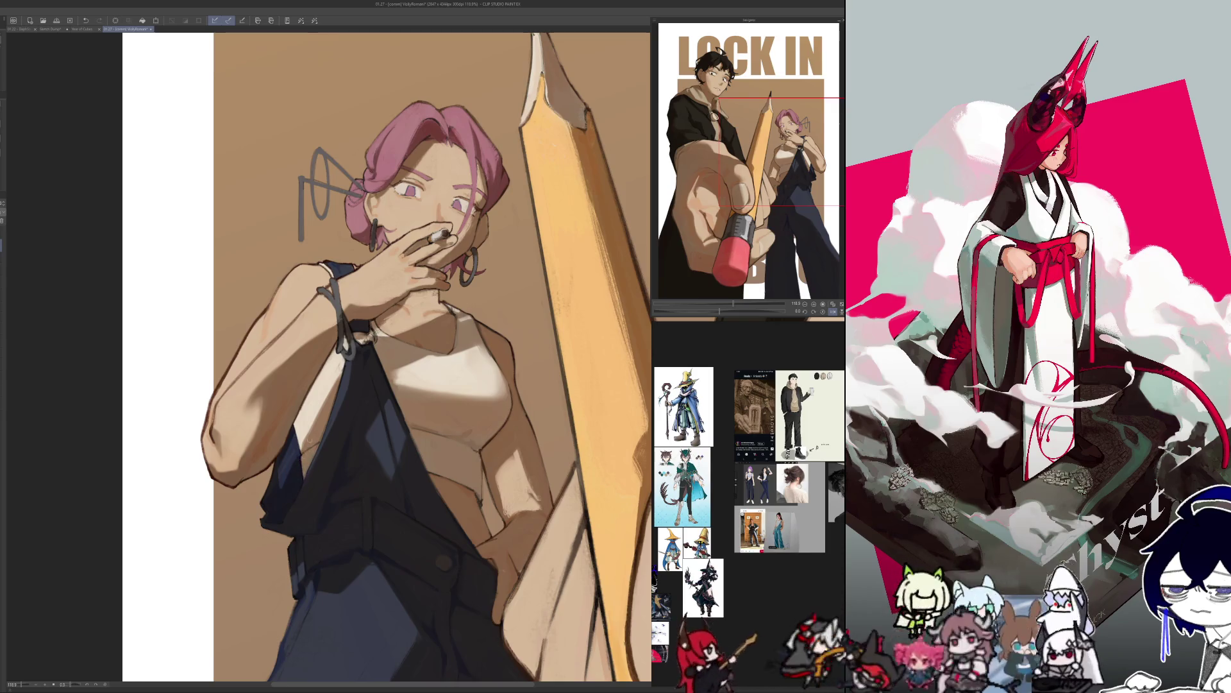
key("h")
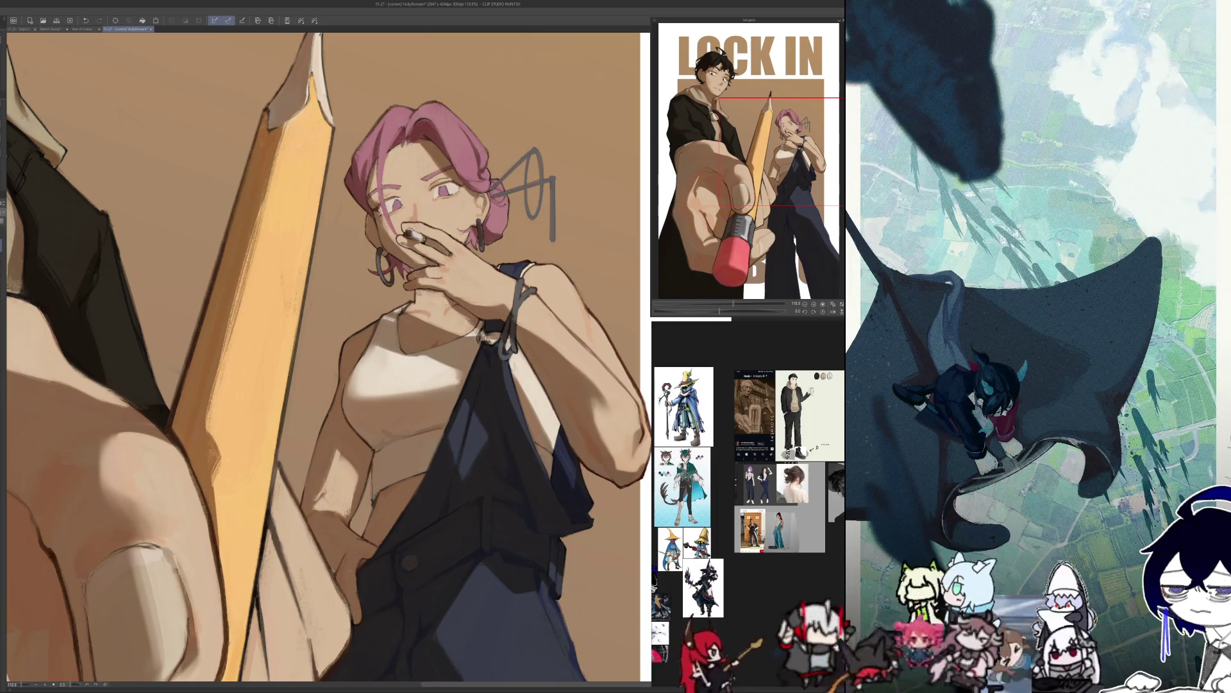
key("h")
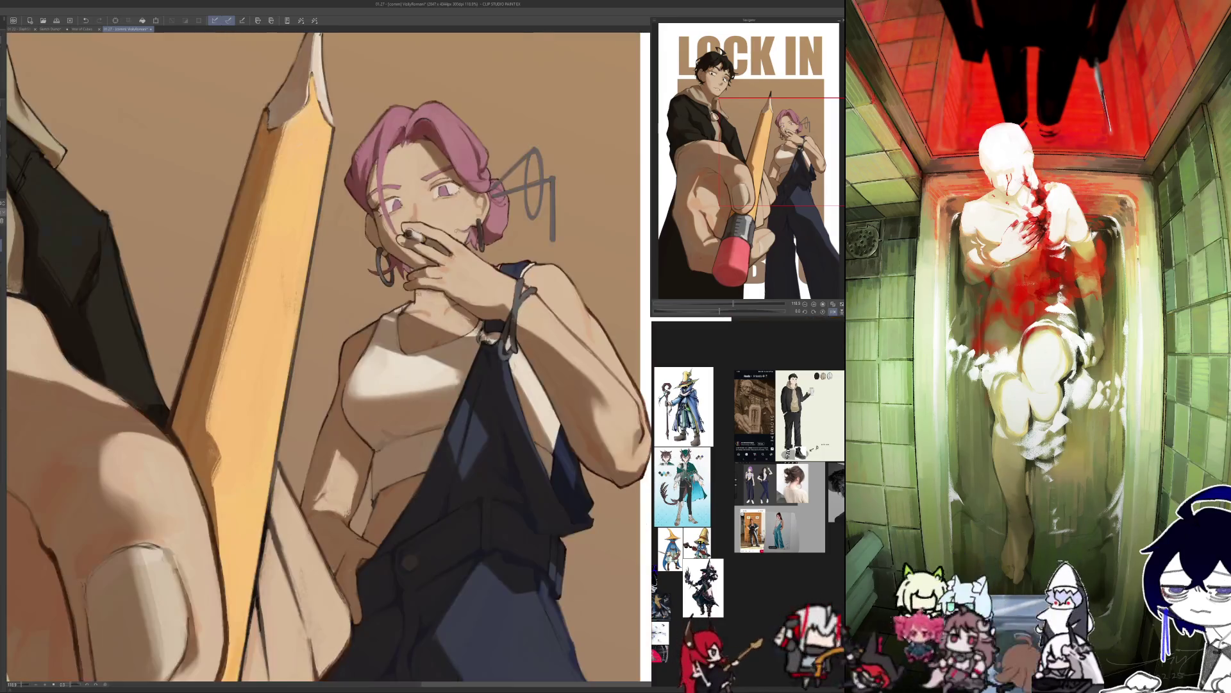
key("h")
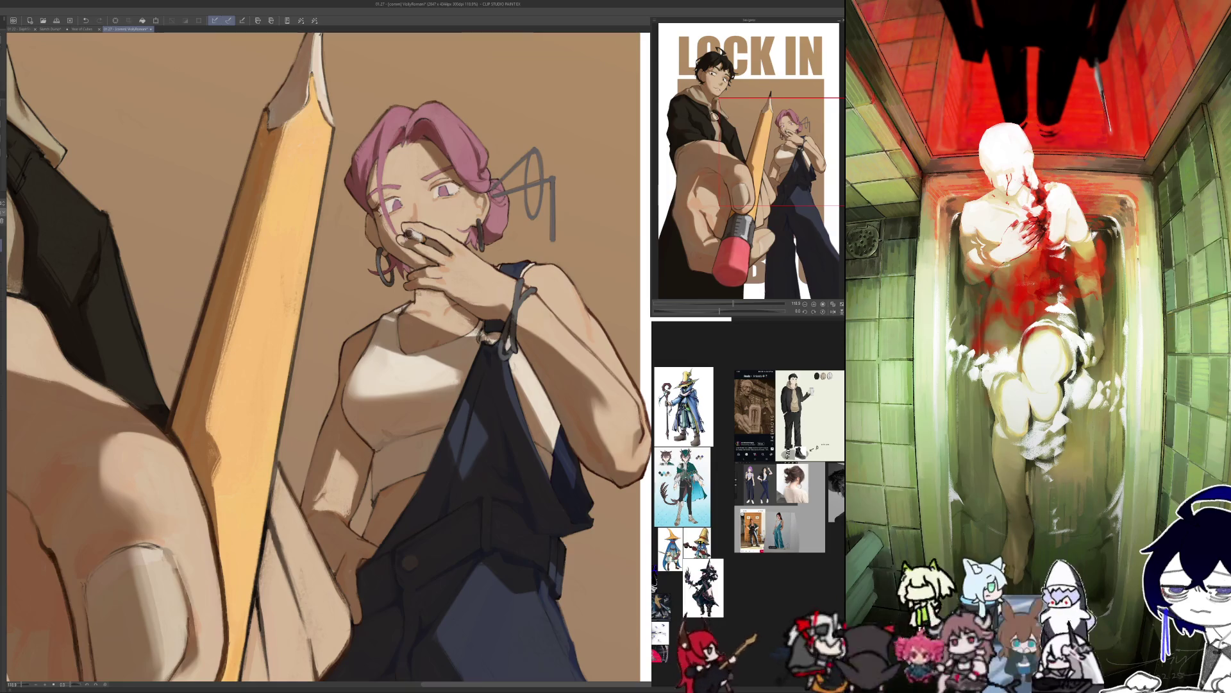
Save the poster with Ctrl+S and fit the whole canvas in the window.
key("ctrl+s")
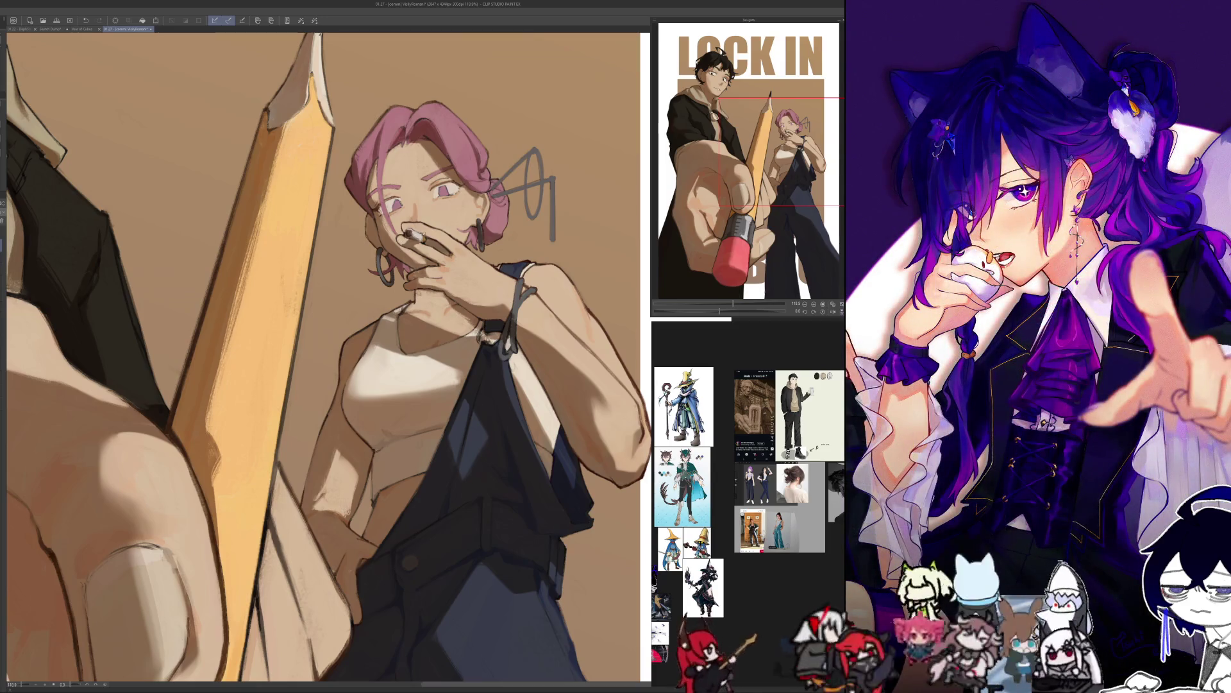
key("ctrl+0")
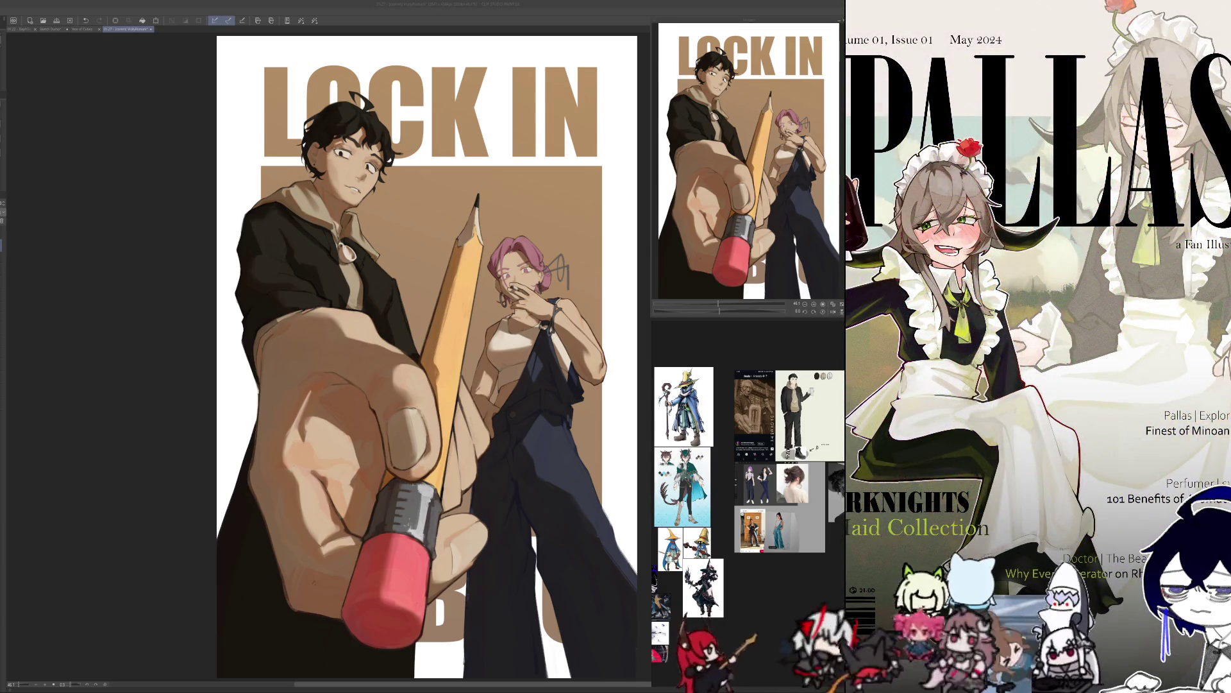
scroll(417, 183, "up", 3)
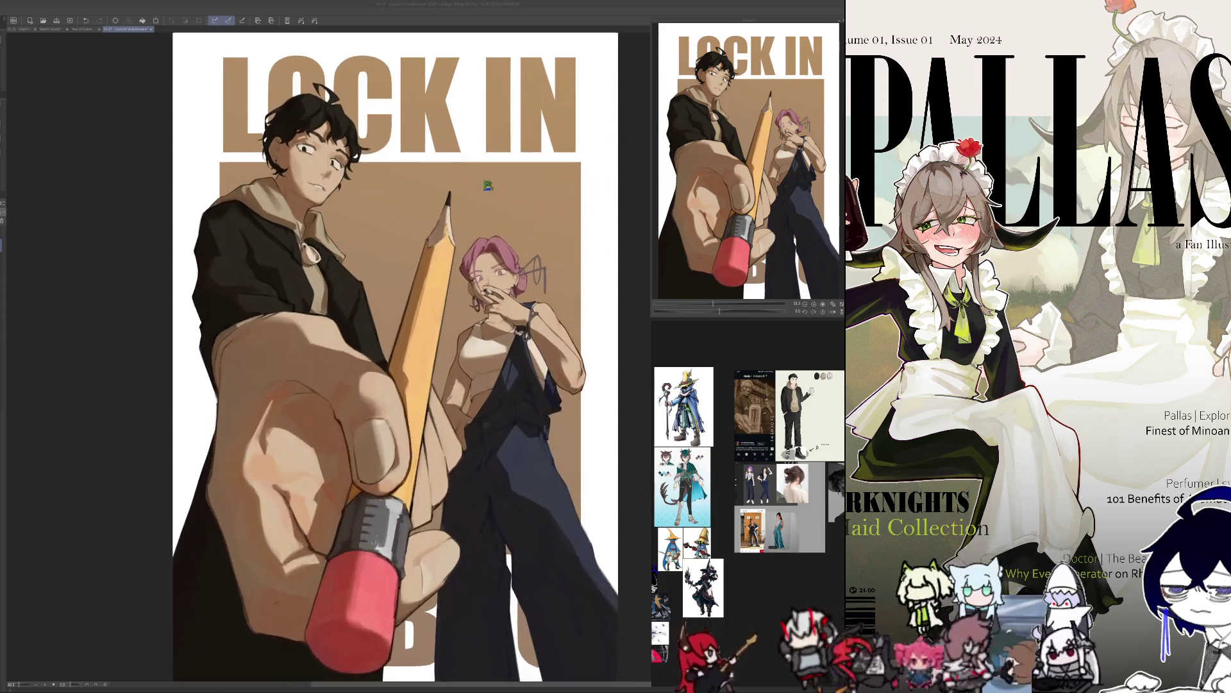
scroll(348, 84, "down", 2)
scroll(348, 85, "up", 2)
scroll(433, 96, "down", 2)
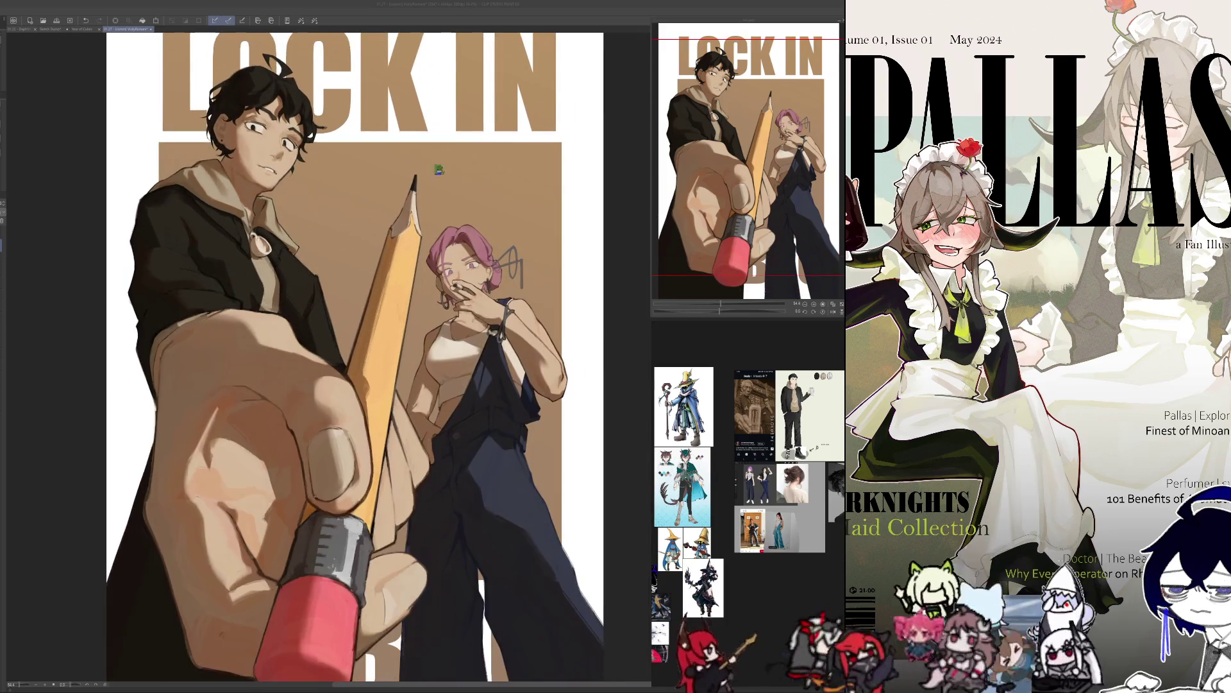
scroll(457, 175, "down", 1)
scroll(457, 174, "up", 1)
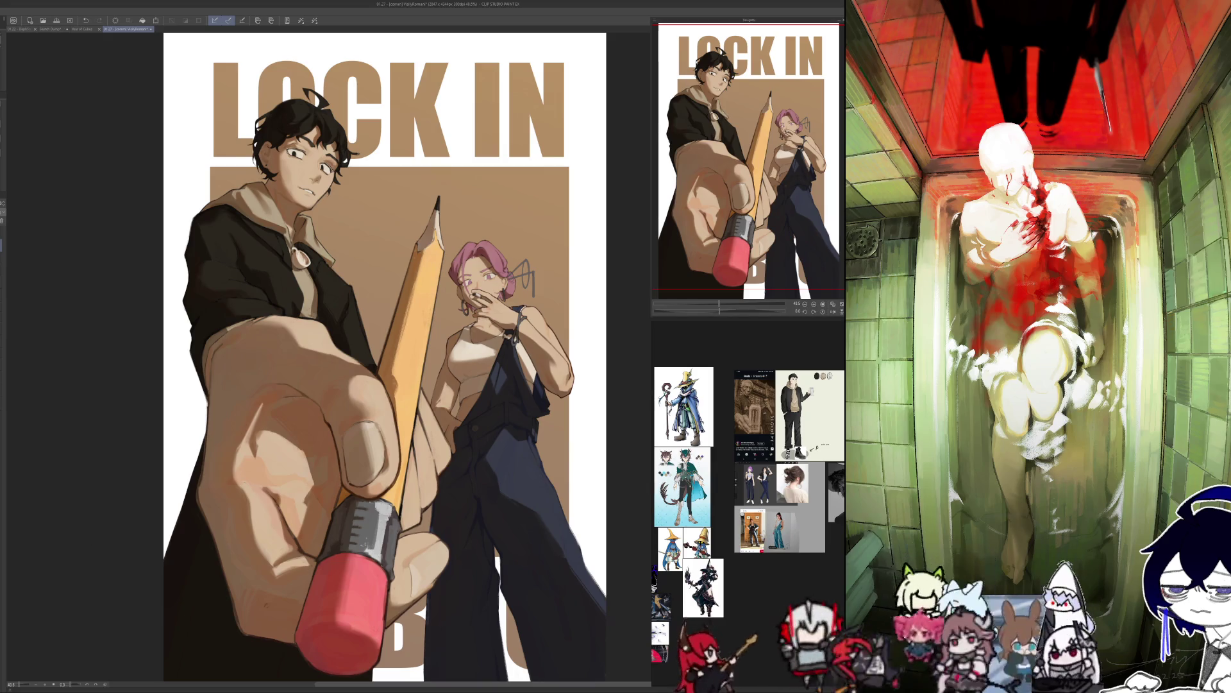
Zoom out and check the whole poster mirrored, then unmirror it.
scroll(478, 269, "up", 2)
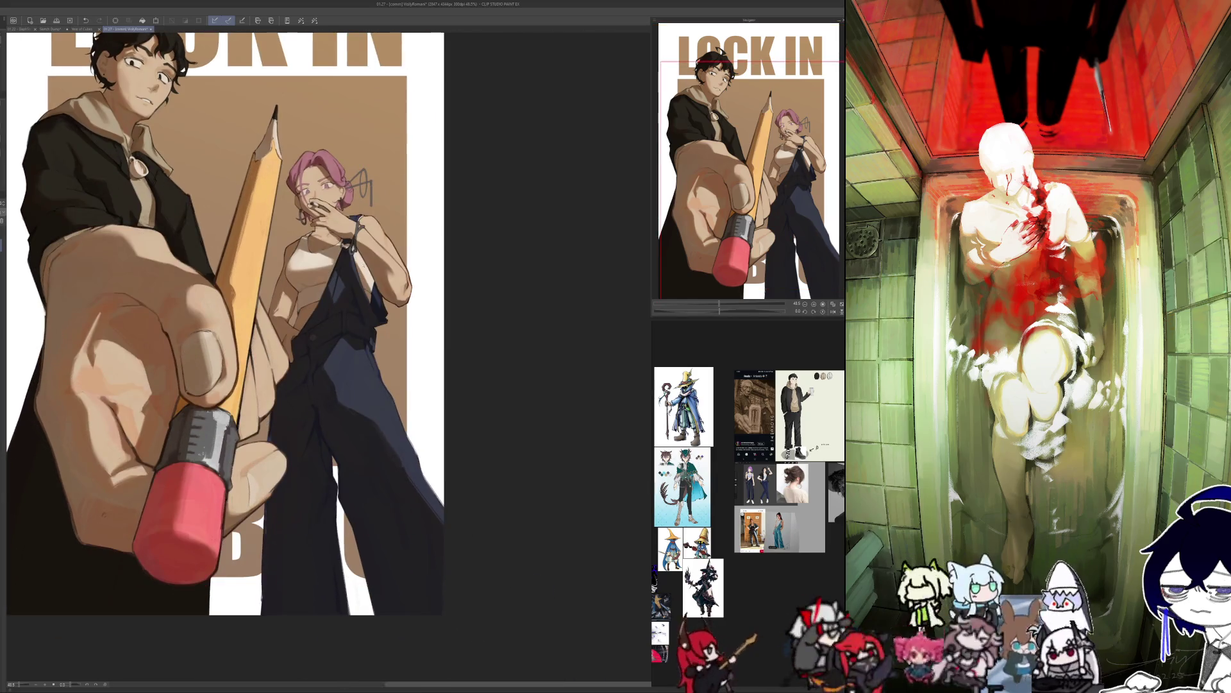
scroll(478, 269, "up", 2)
scroll(478, 270, "up", 1)
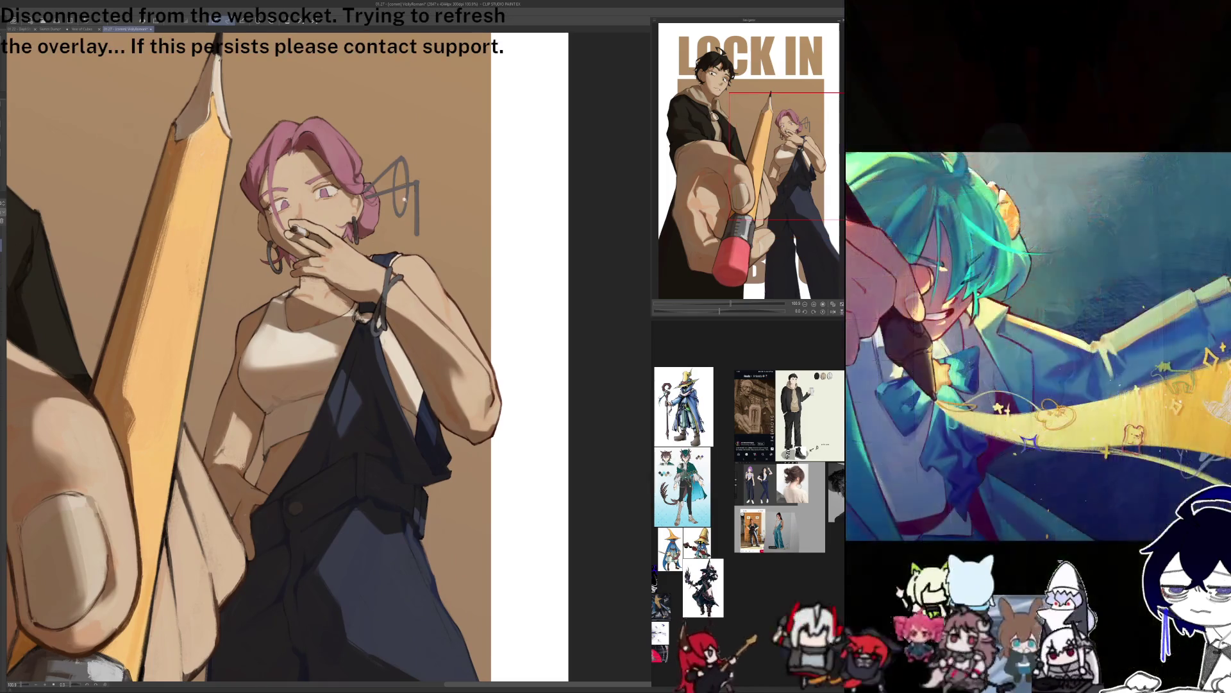
scroll(478, 270, "up", 1)
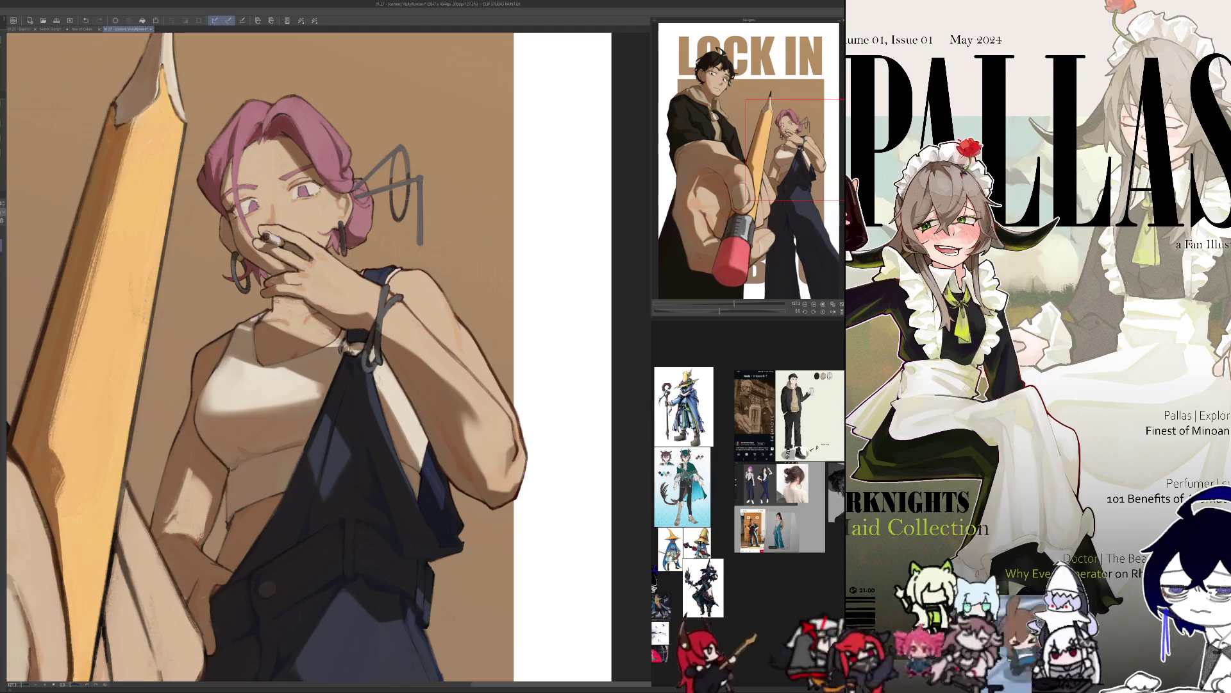
key("h")
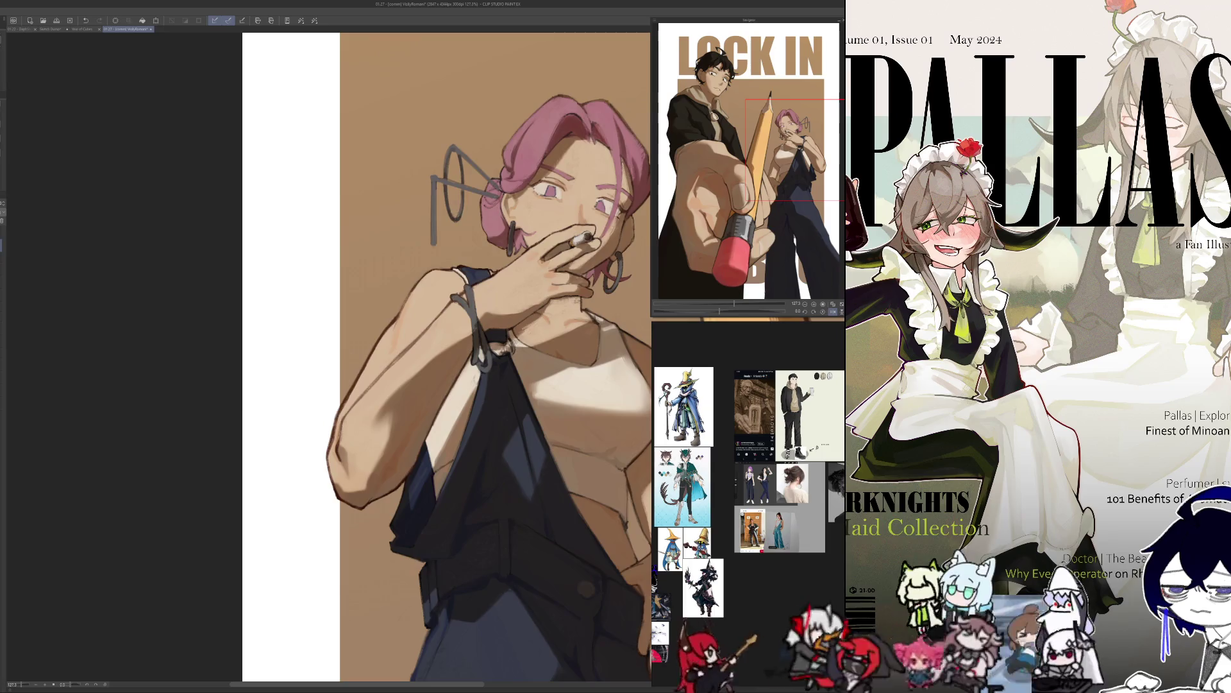
key("h")
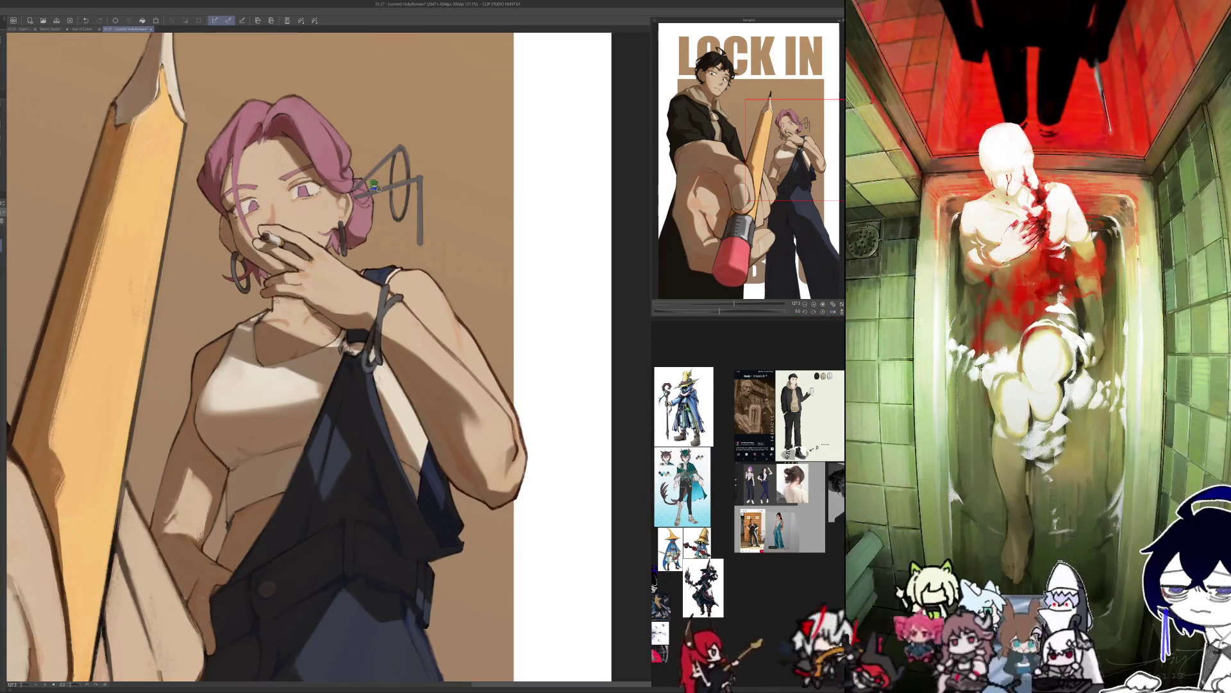
Darken the arm of the woman's glasses, then recheck the composition mirrored and restore normal view.
mouse_move(393, 188)
left_mouse_down()
mouse_move(364, 196)
mouse_move(353, 225)
left_mouse_up()
scroll(212, 437, "down", 5)
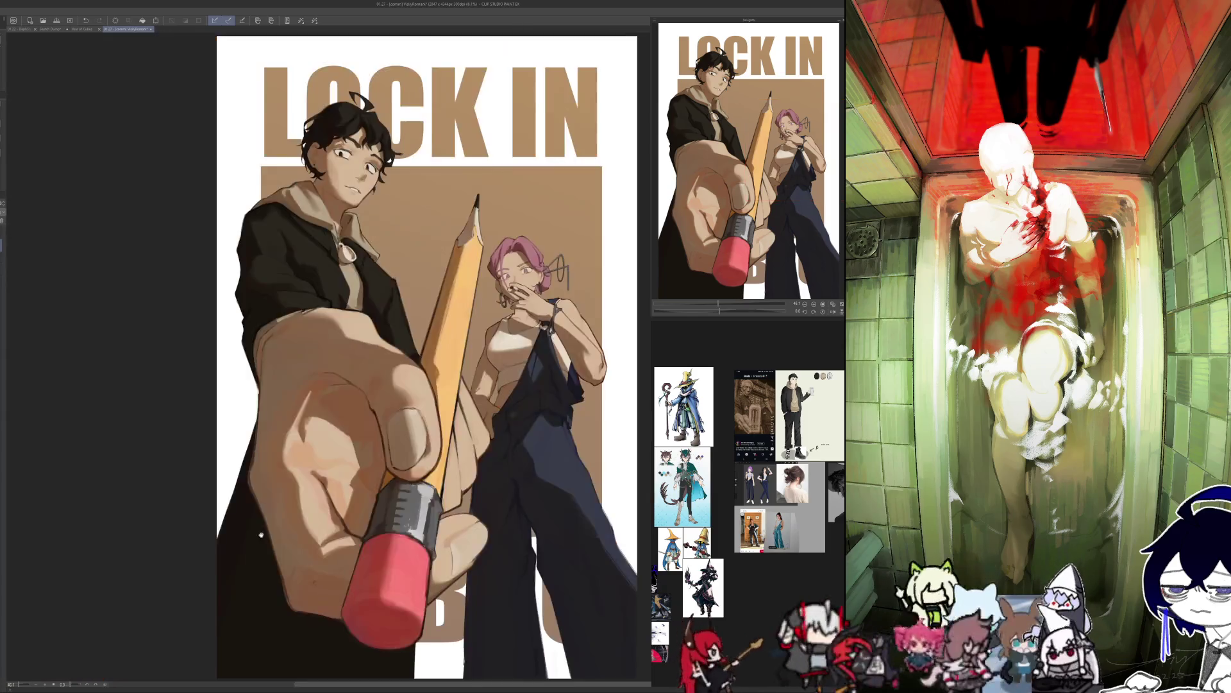
key("h")
key("h")
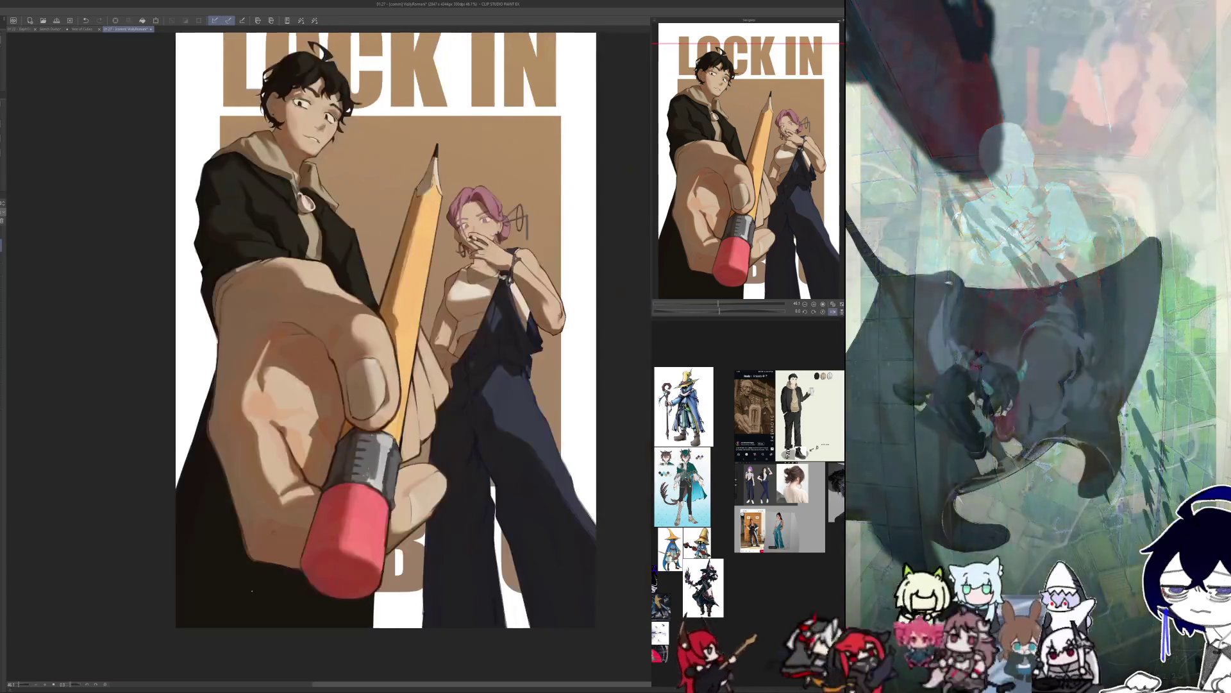
left_click_drag(241, 608, 249, 557)
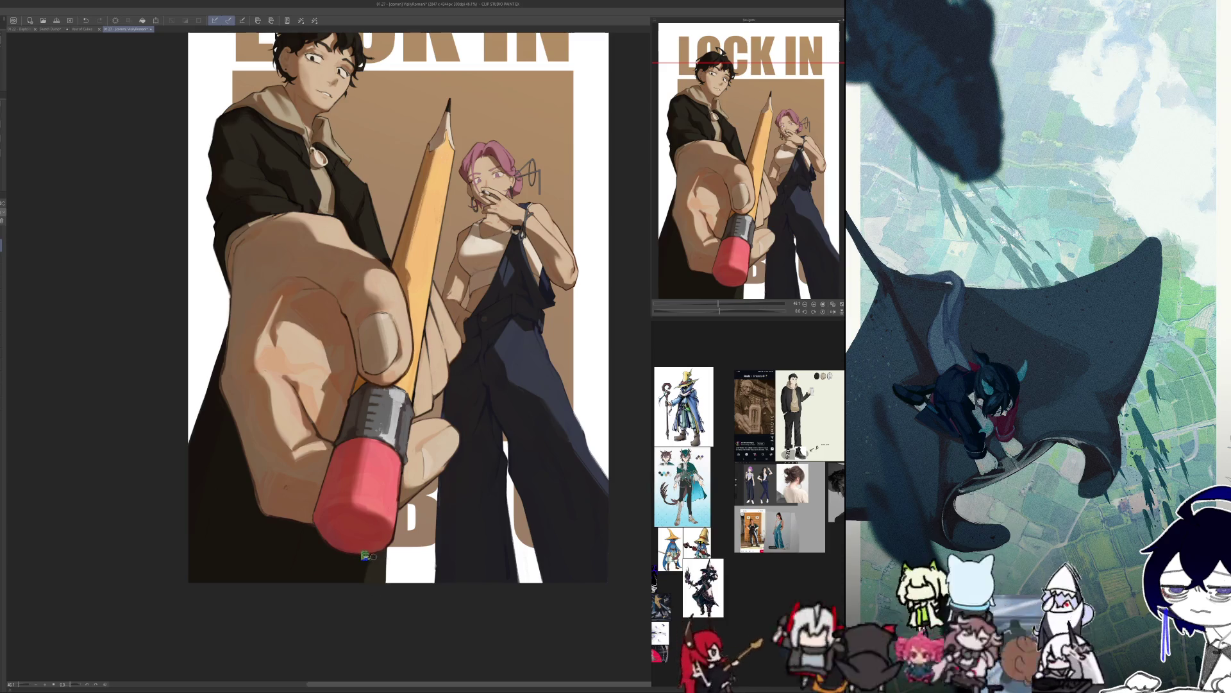
key("h")
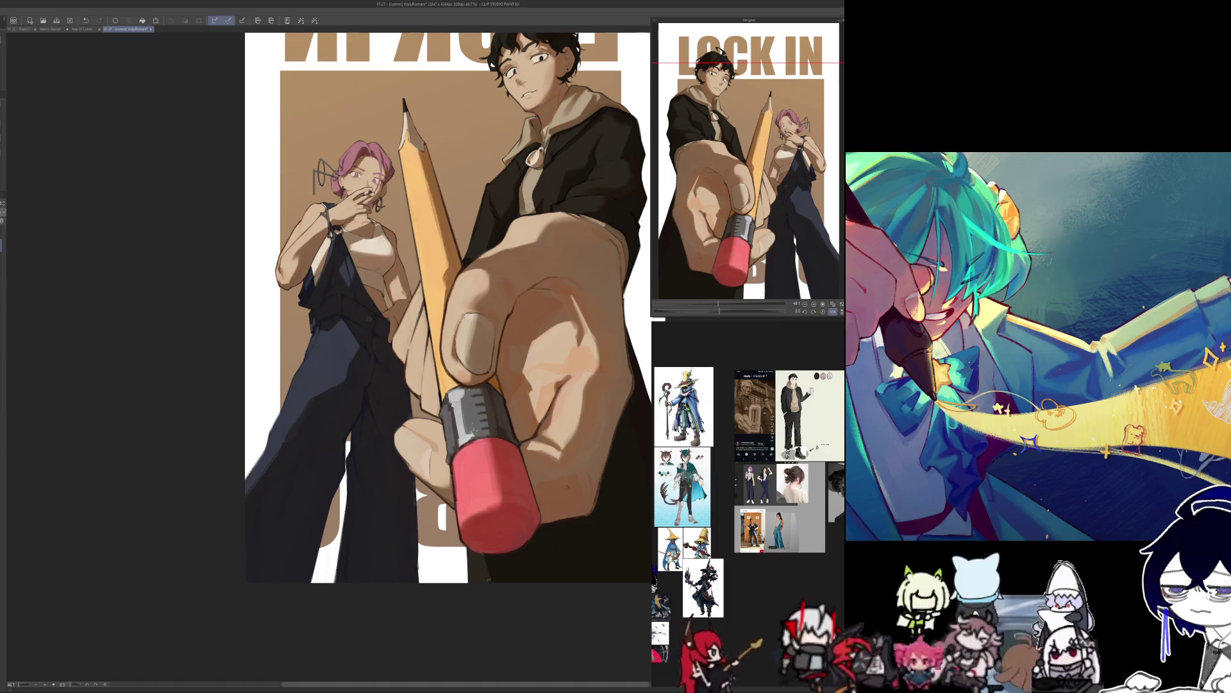
key("h")
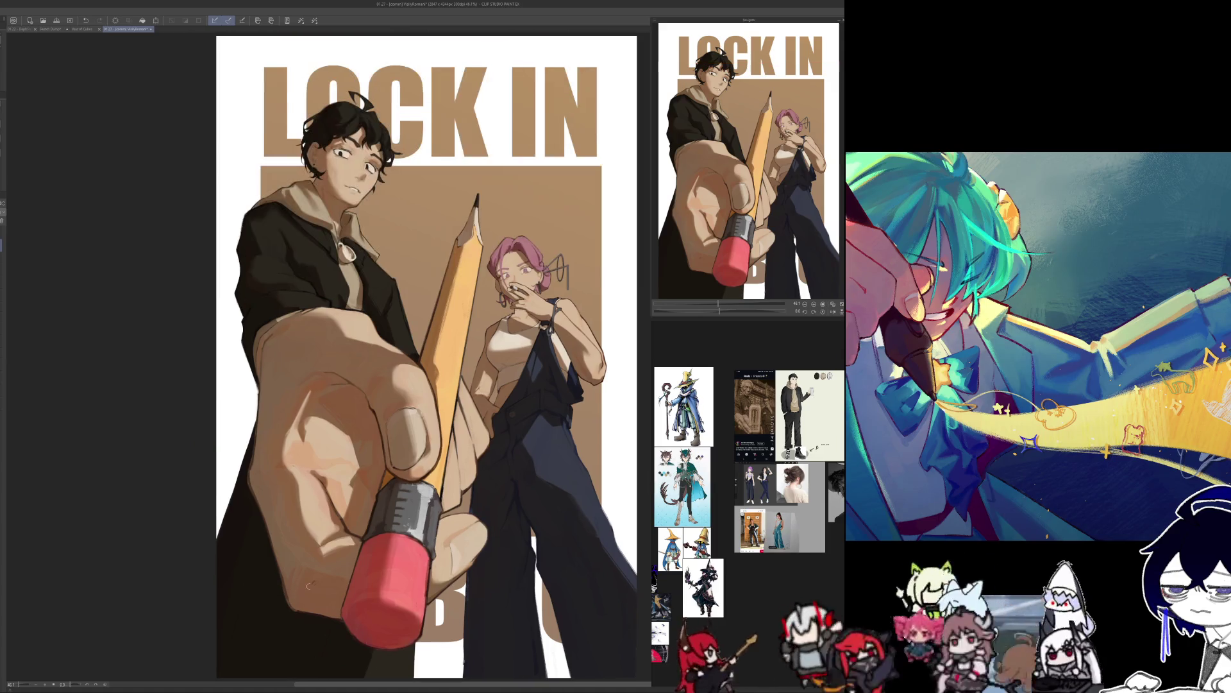
Paint dark shading under the pencil eraser and along its bottom edge, then pan to the title.
key("h")
left_click_drag(380, 528, 311, 455)
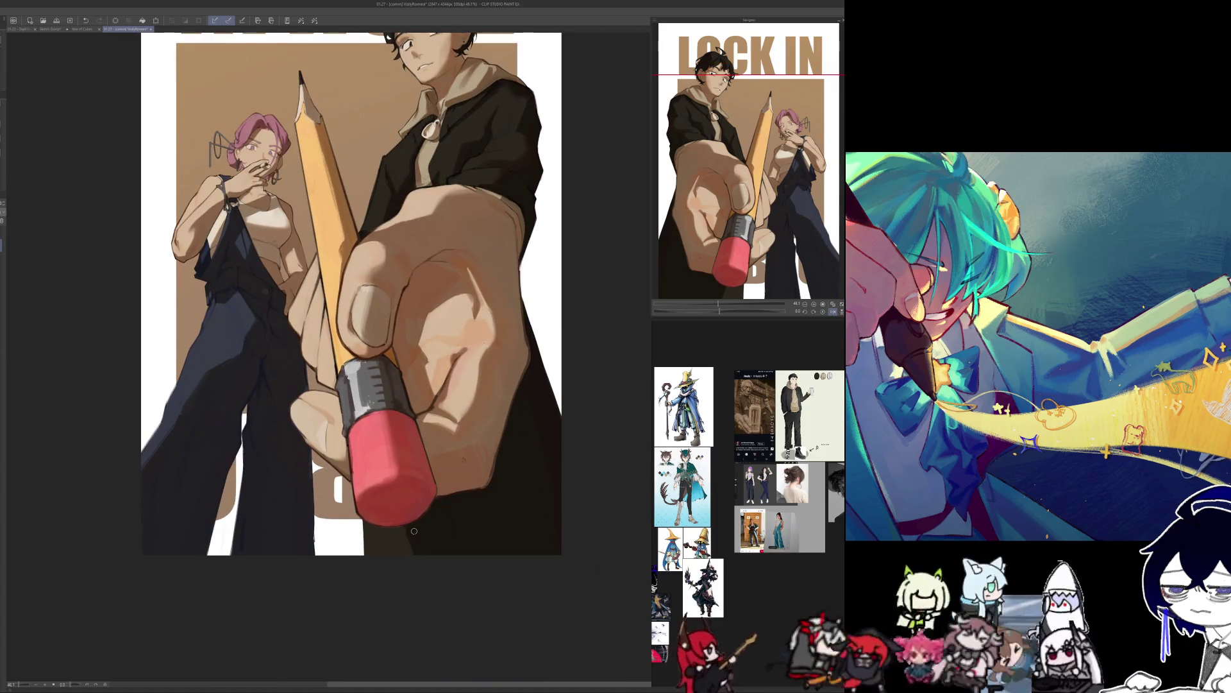
mouse_move(409, 527)
left_mouse_down()
mouse_move(421, 553)
mouse_move(402, 553)
left_mouse_up()
key("h")
left_click_drag(447, 517, 457, 518)
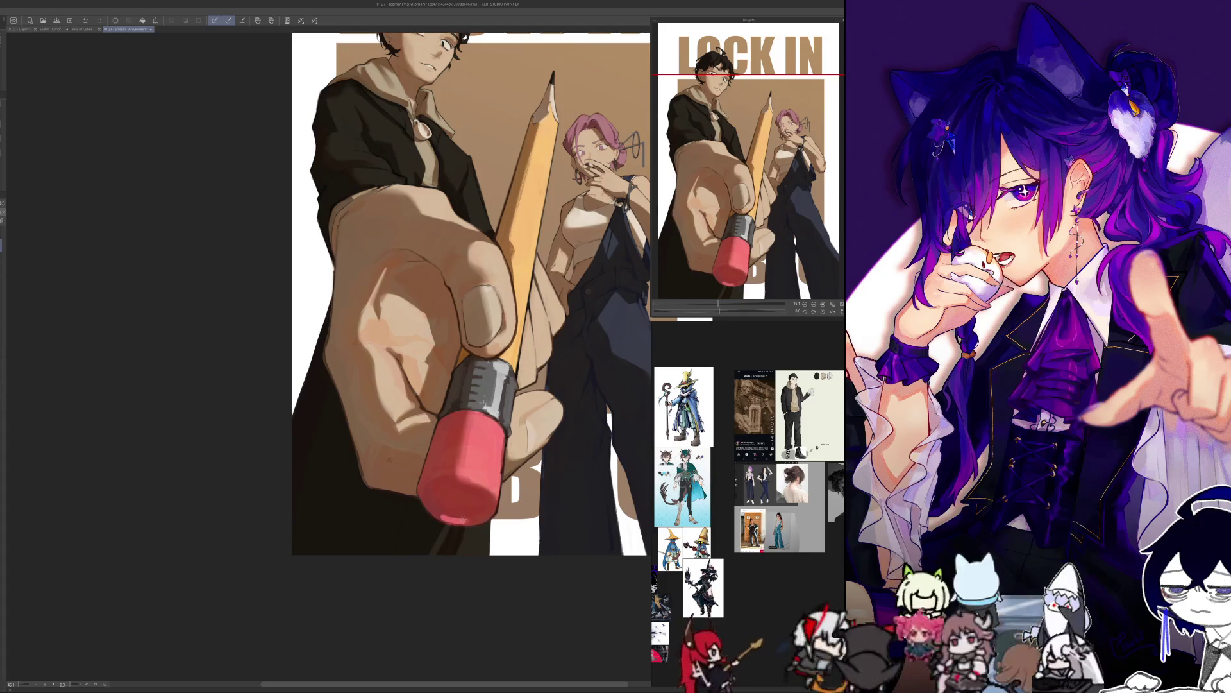
key("ctrl+z")
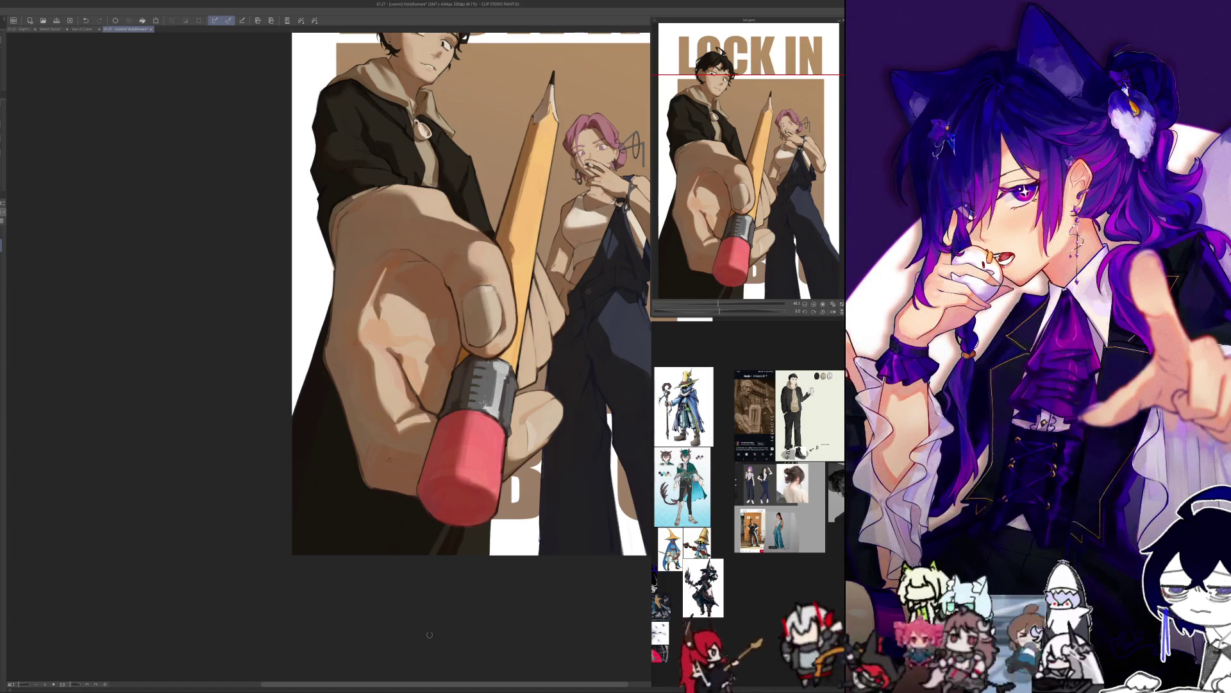
left_click_drag(458, 513, 350, 660)
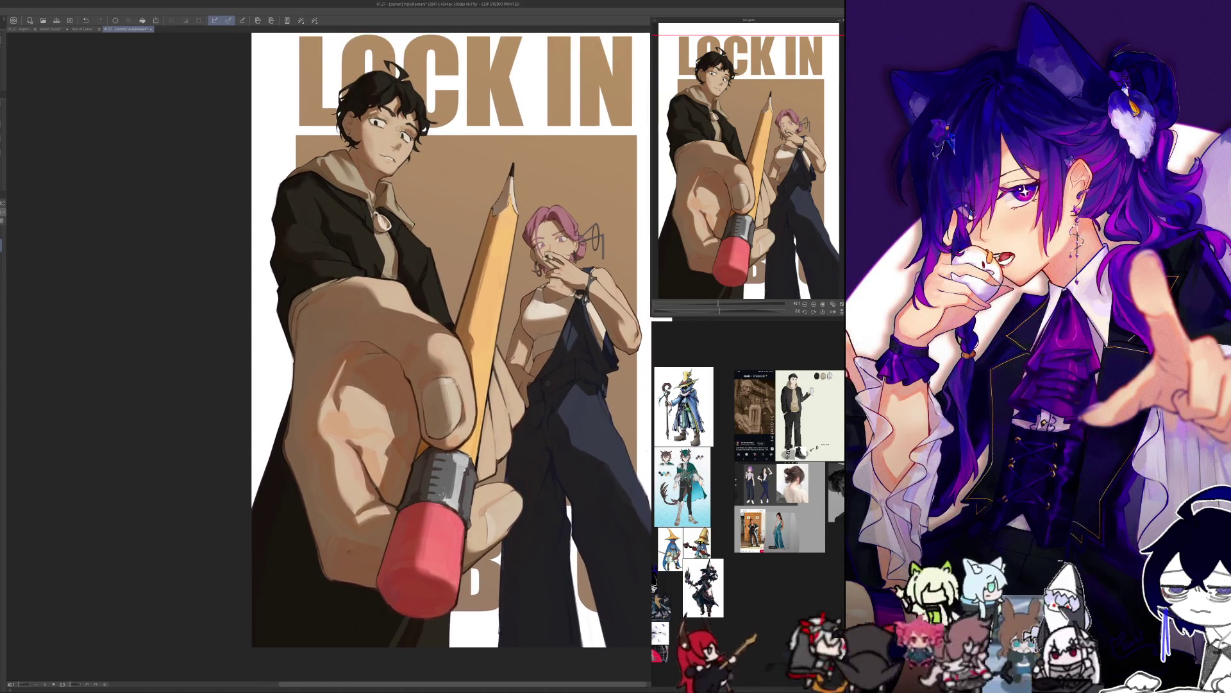
Zoom in on the pink-haired woman's face and compare it mirrored and normal twice.
scroll(408, 377, "up", 3)
left_click_drag(407, 377, 208, 236)
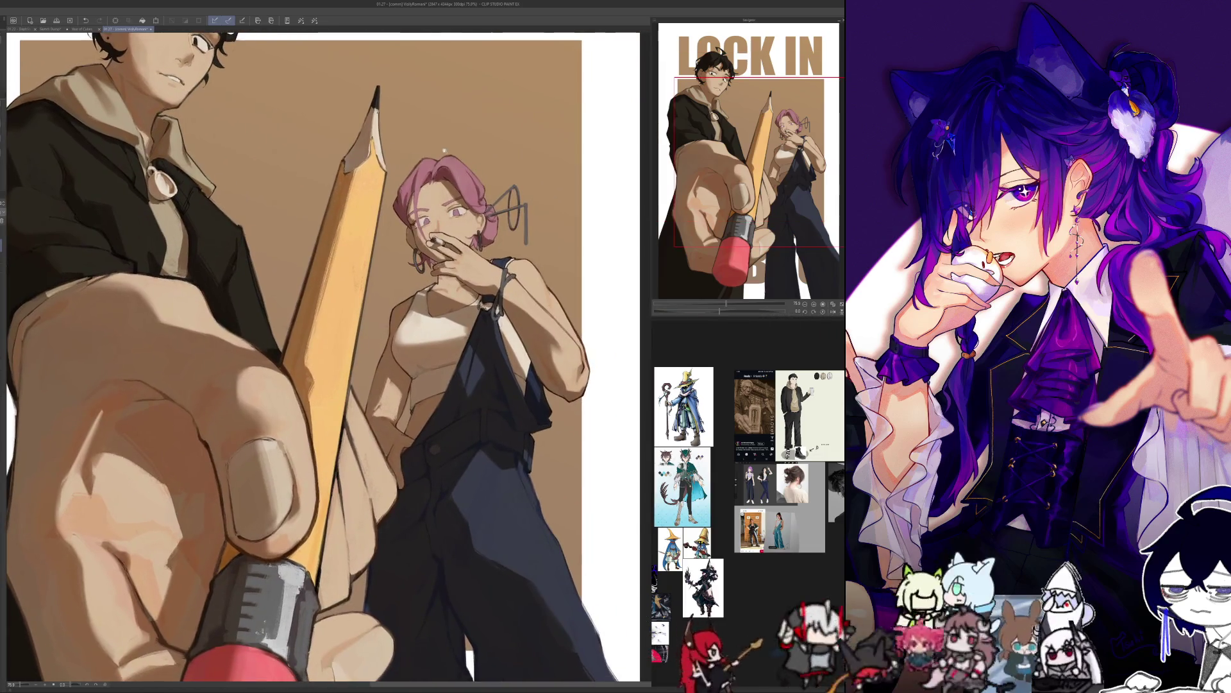
scroll(447, 196, "up", 3)
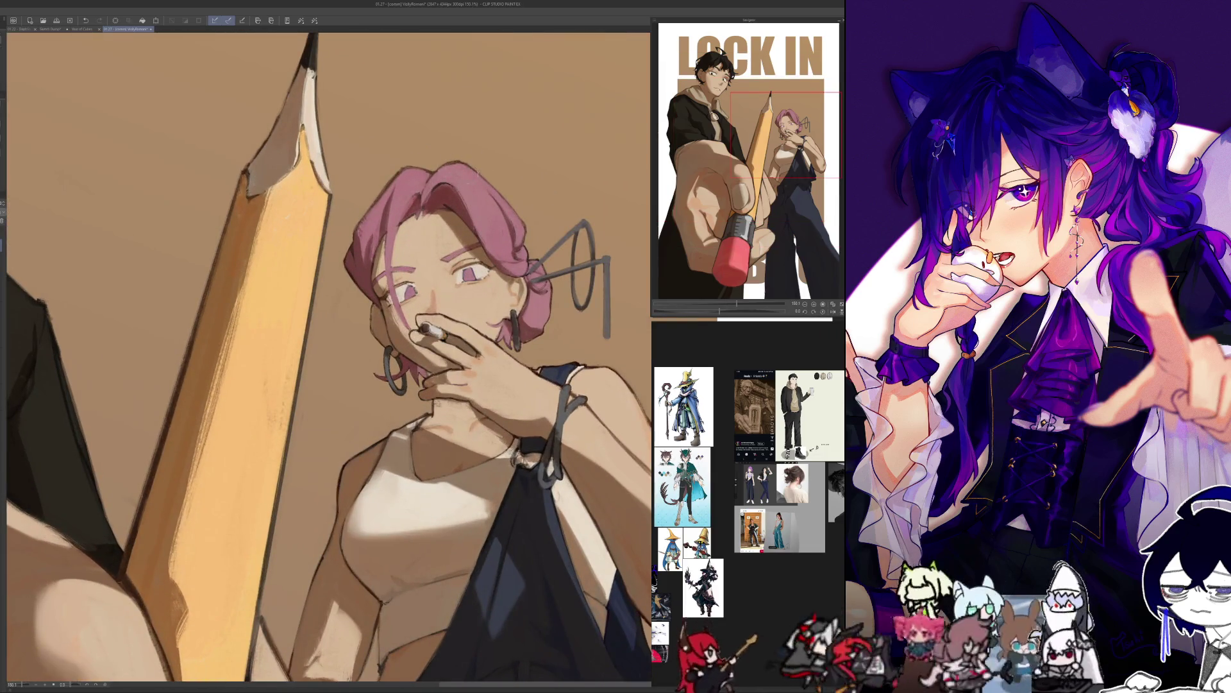
key("h")
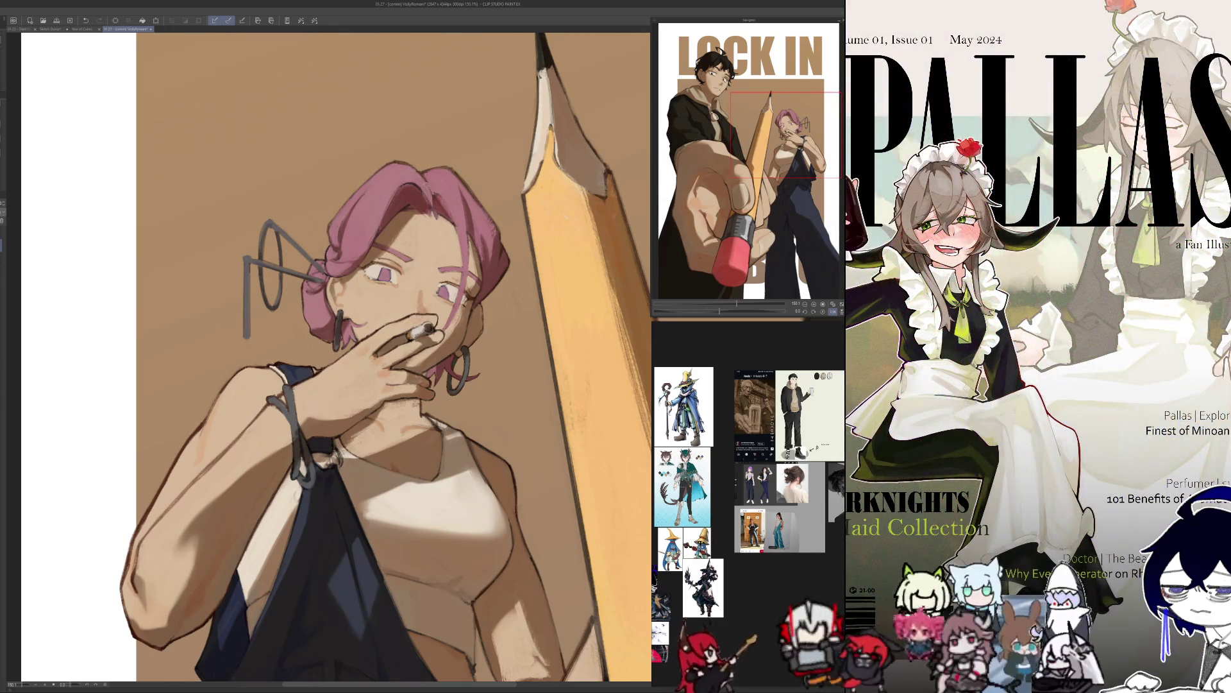
key("h")
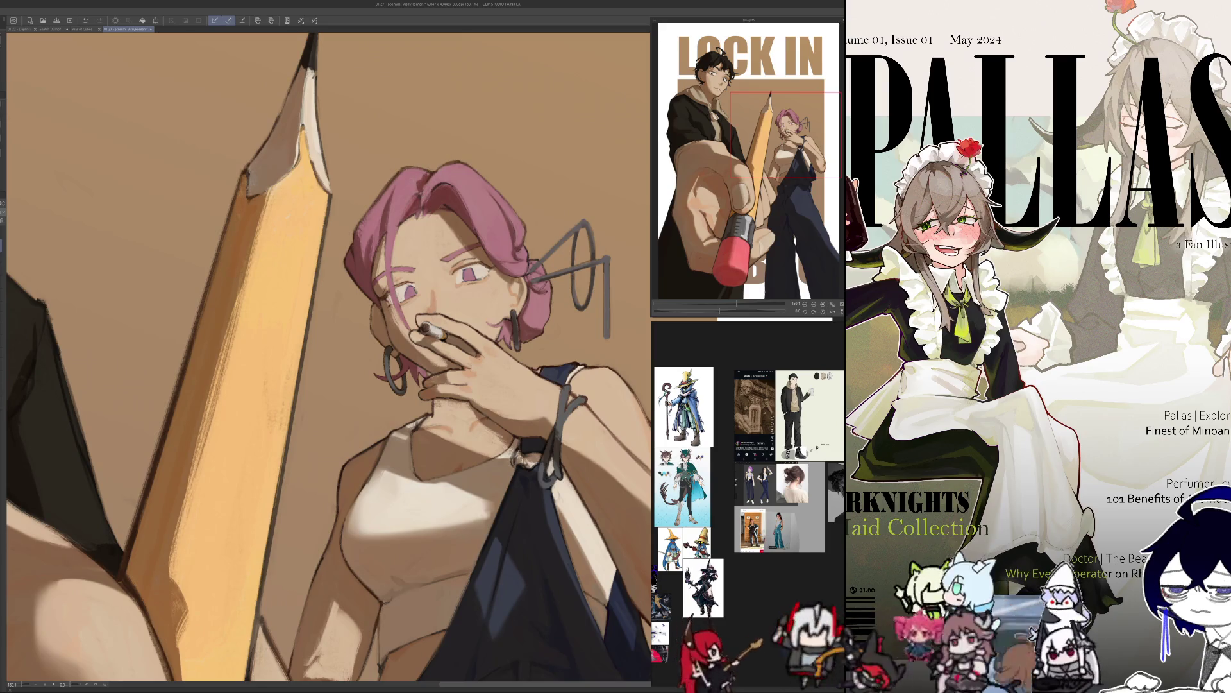
key("h")
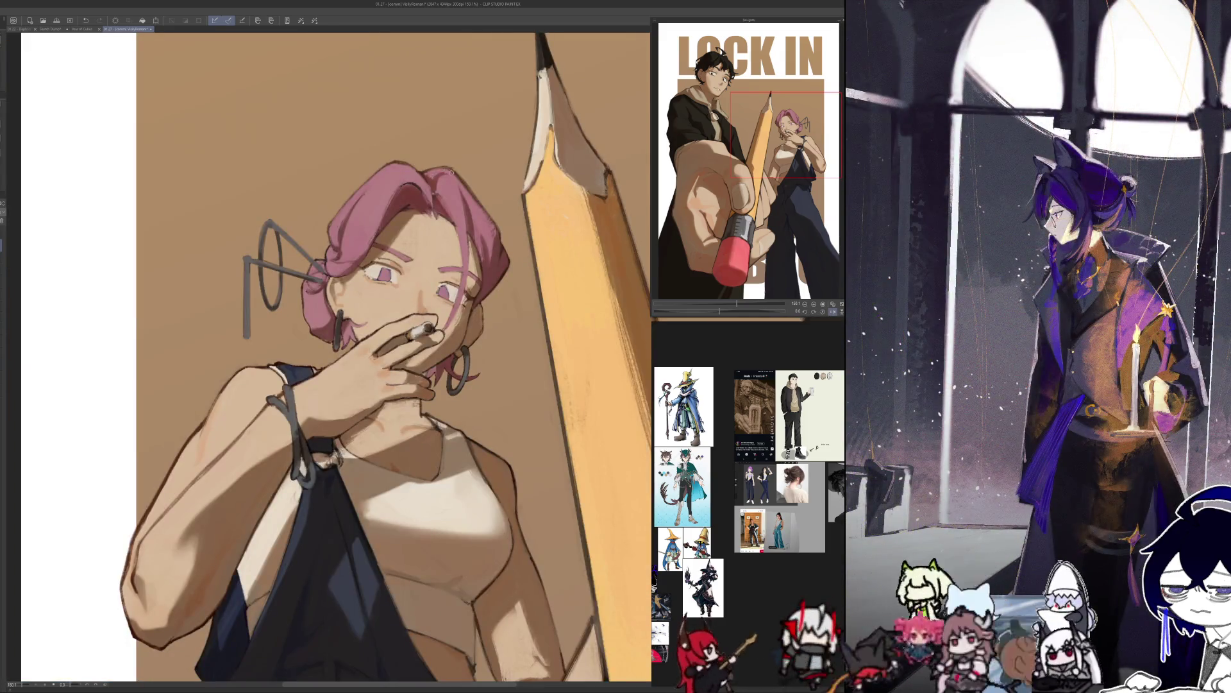
key("h")
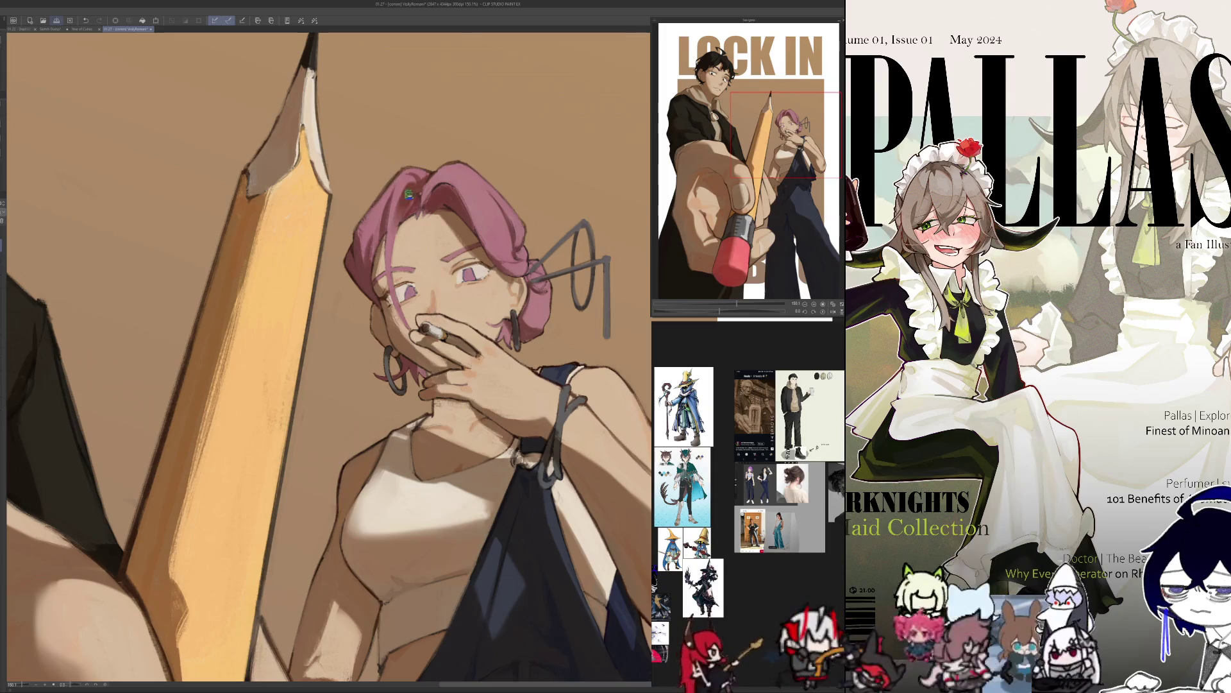
Save the poster with Ctrl+S, then recheck her features mirrored twice more.
key("ctrl+s")
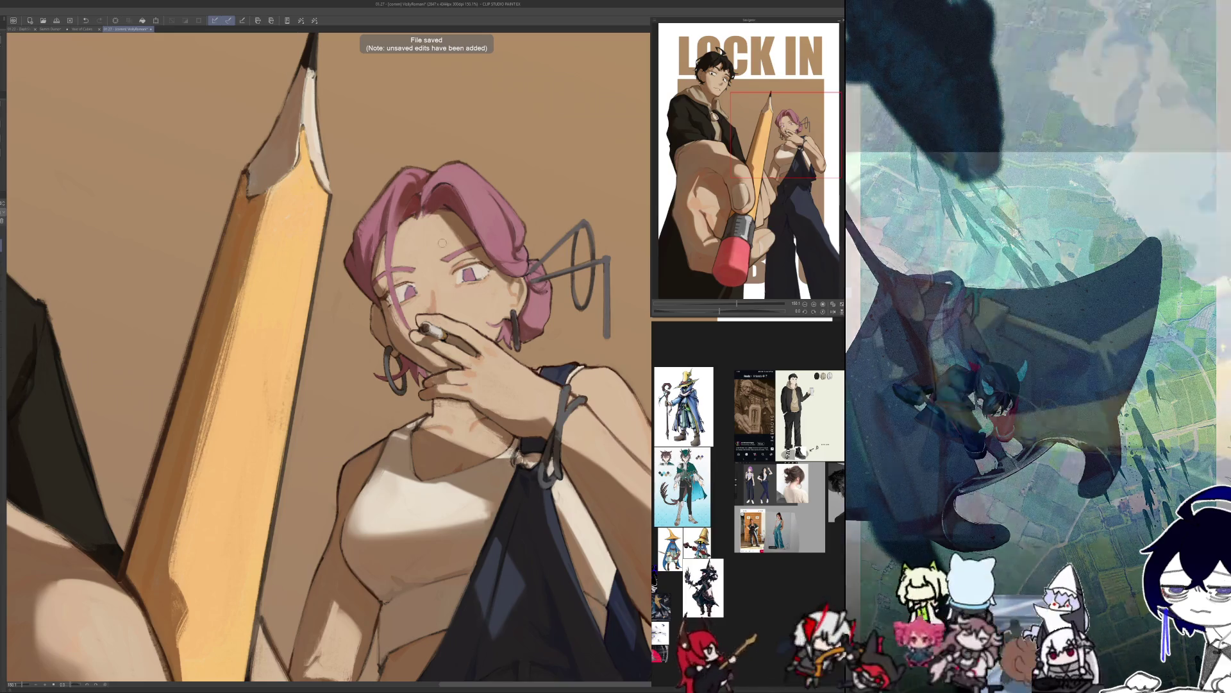
key("h")
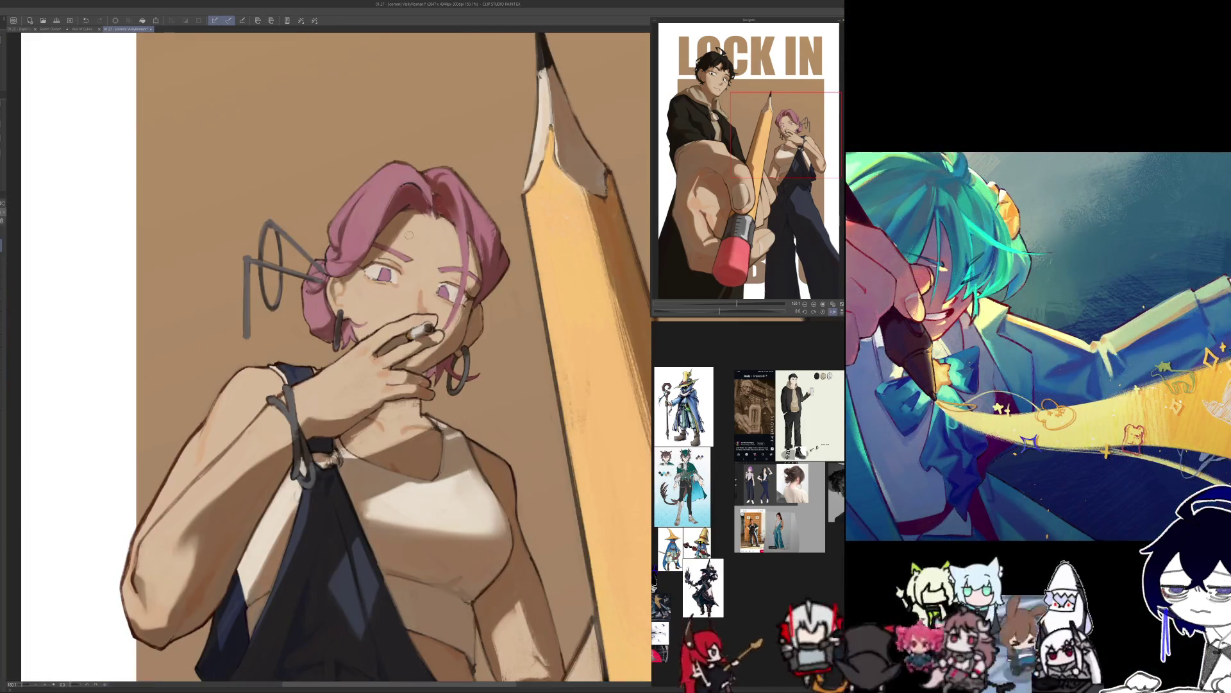
key("h")
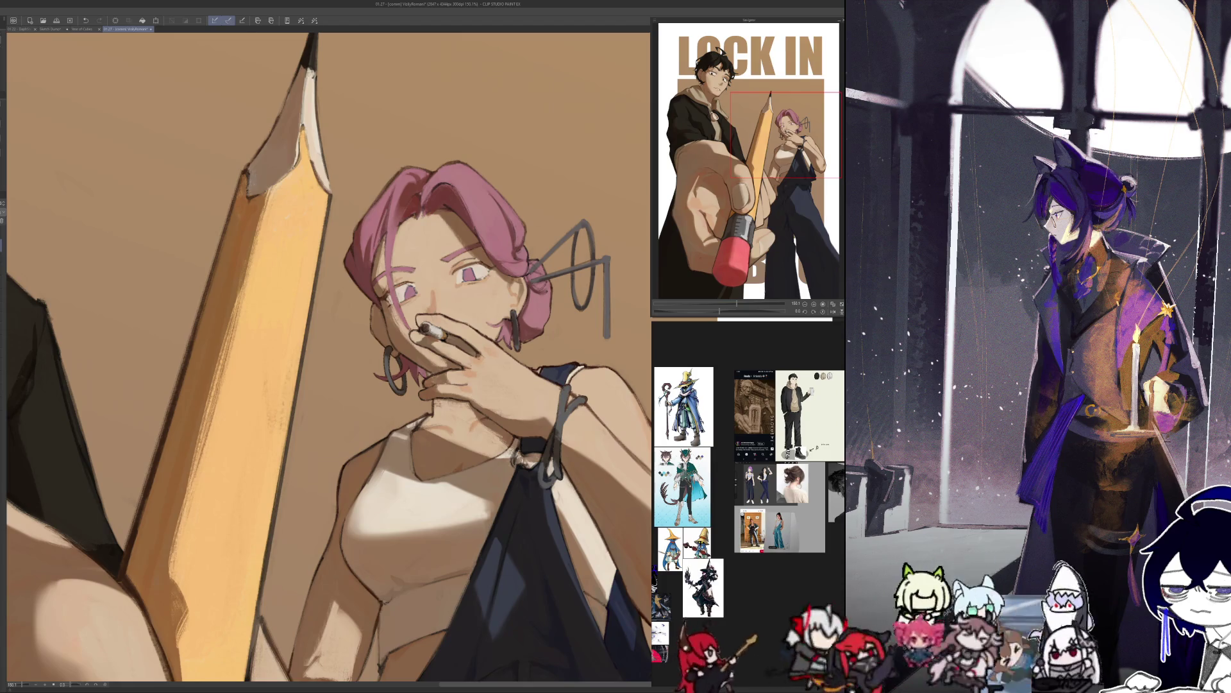
key("h")
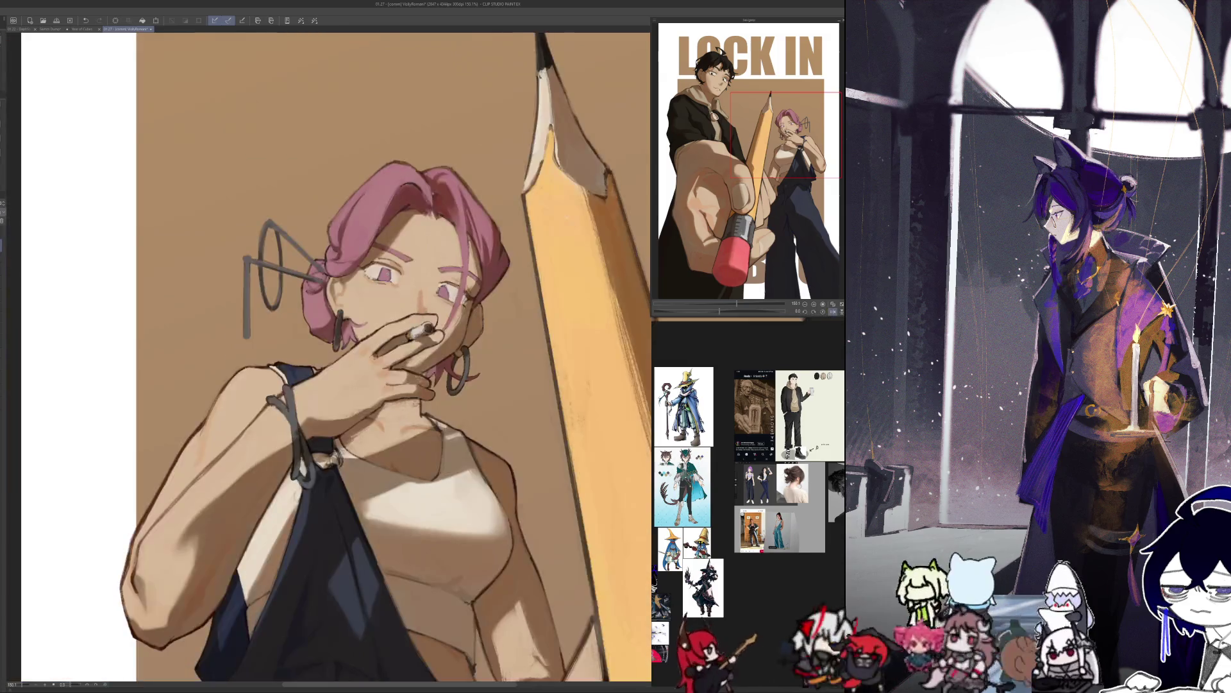
key("h")
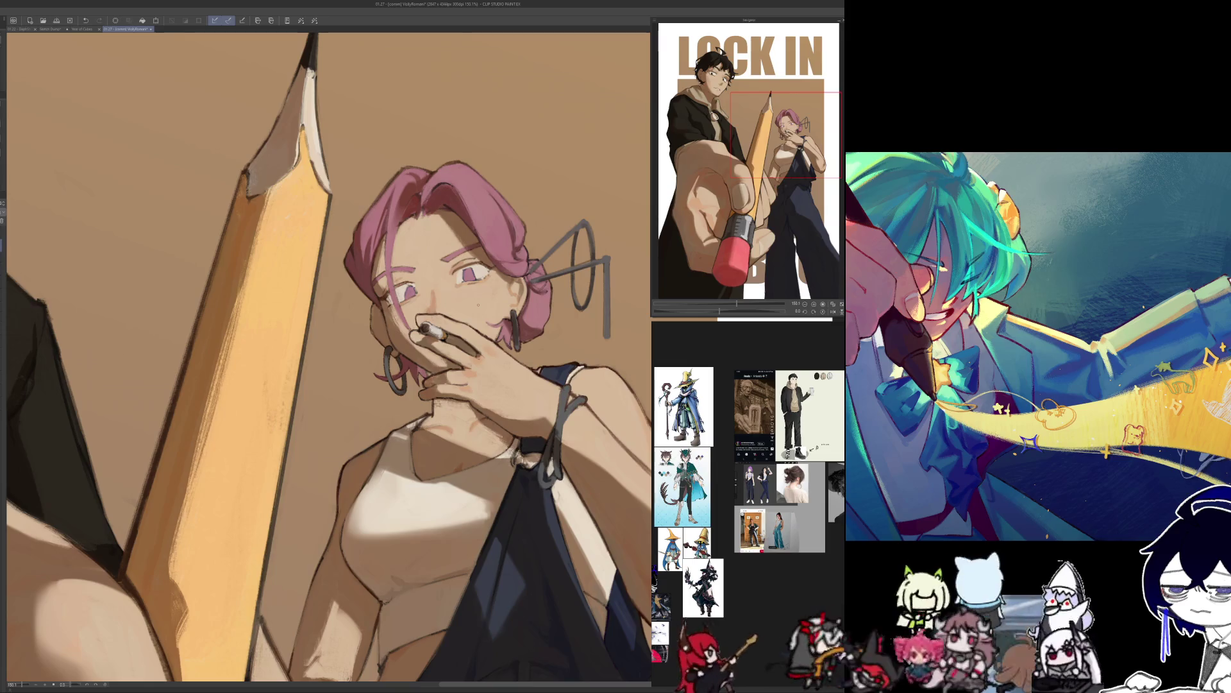
scroll(478, 305, "down", 5)
Zoom in on the woman's face, view it mirrored, then fit the whole poster unmirrored.
scroll(478, 334, "up", 1)
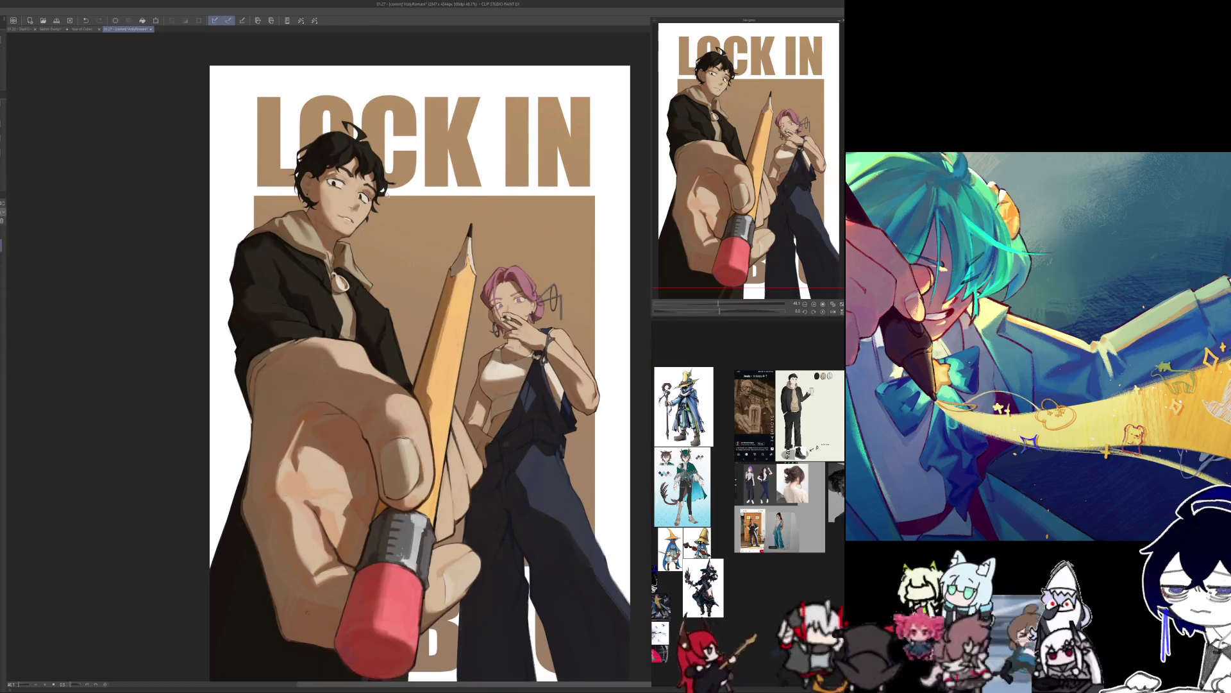
scroll(480, 386, "up", 2)
scroll(480, 387, "down", 1)
scroll(506, 578, "up", 2)
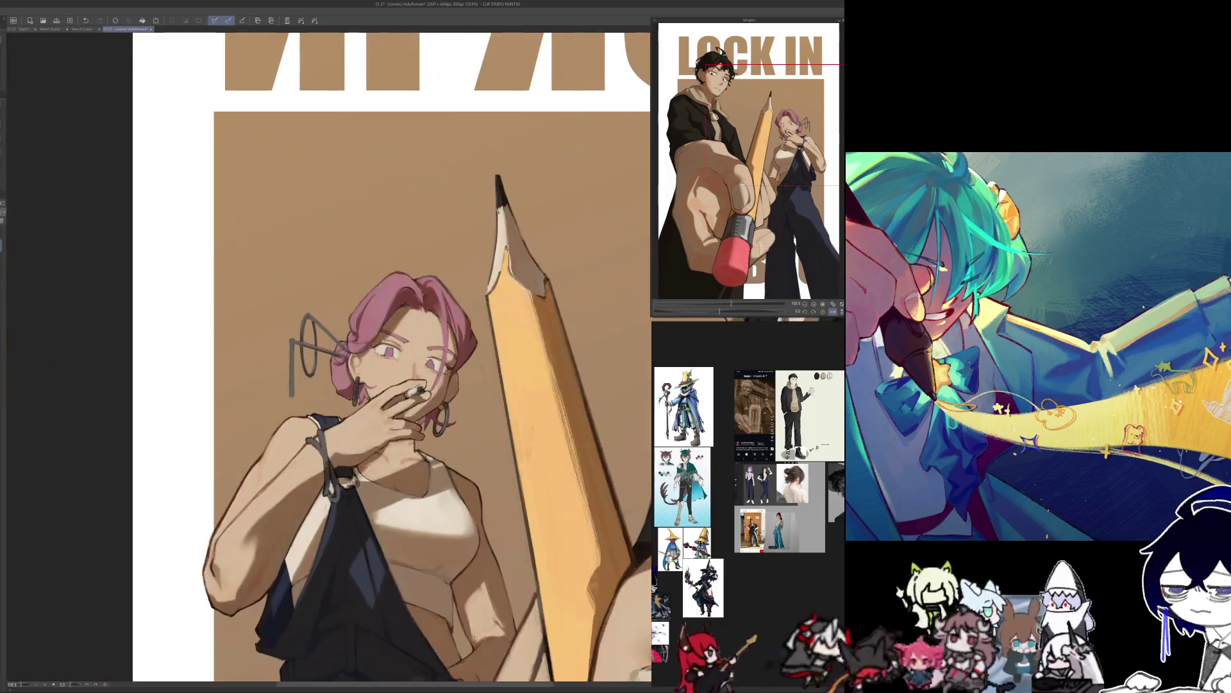
scroll(510, 601, "up", 1)
scroll(409, 263, "up", 2)
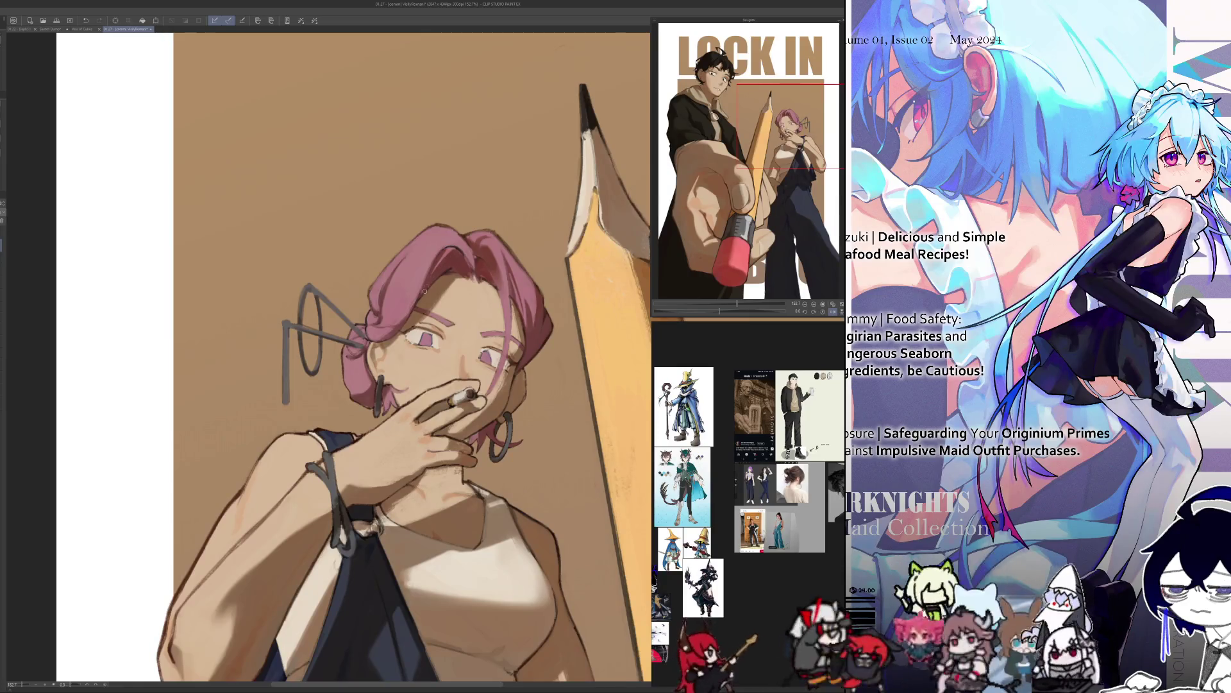
key("h")
key("h")
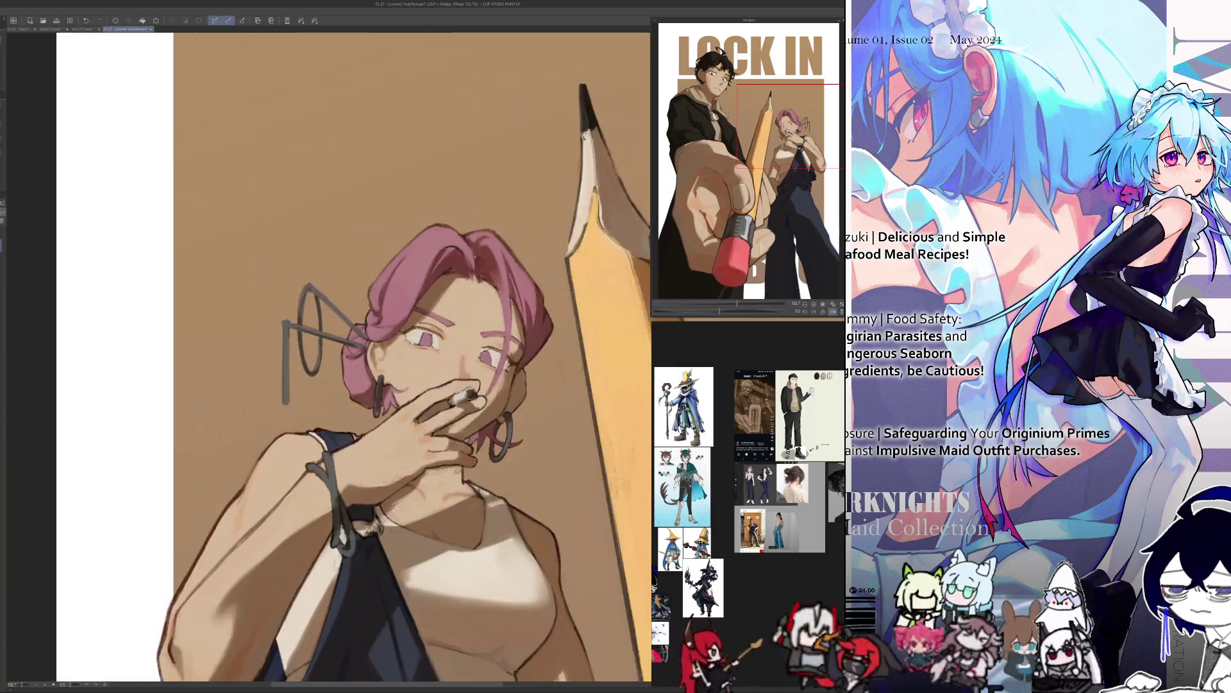
key("ctrl+0")
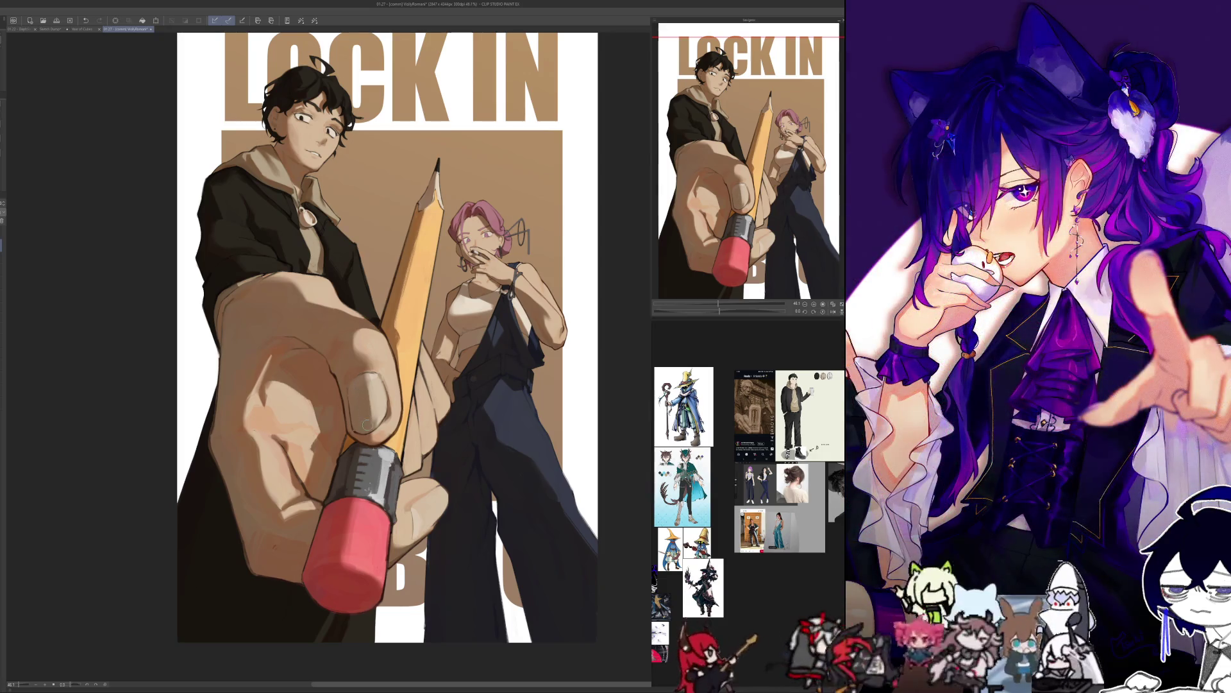
Compare the composition mirrored, then paint a light highlight down the man's thumbnail.
scroll(360, 375, "up", 1)
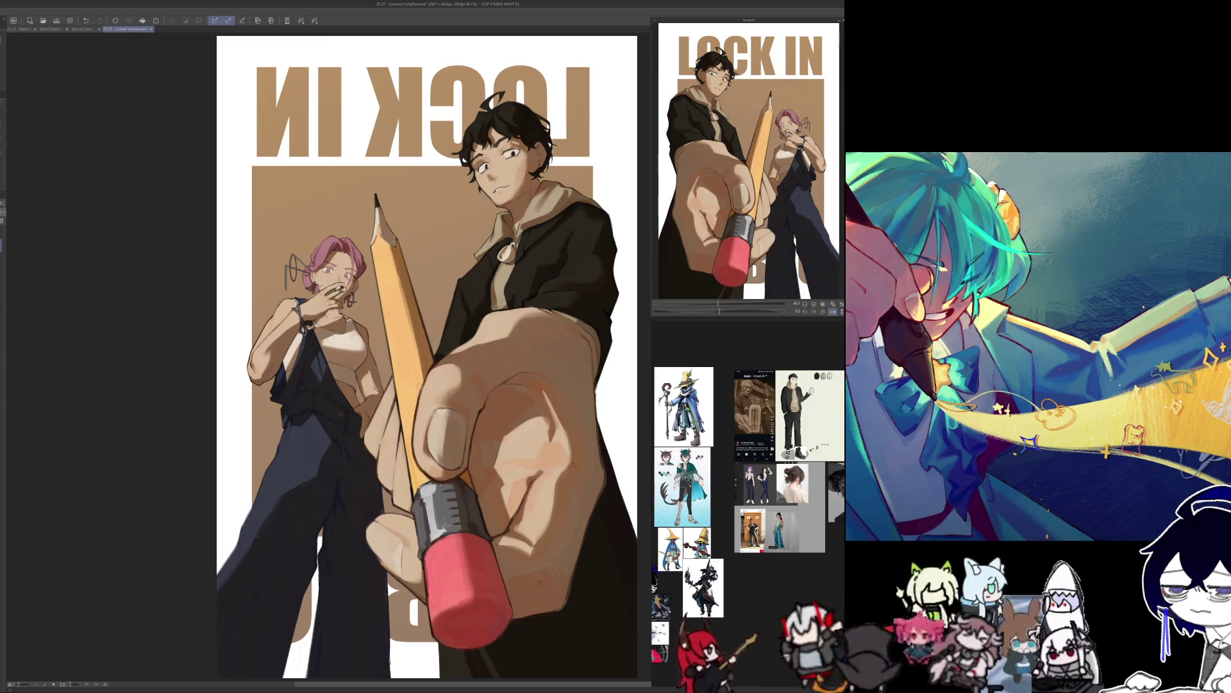
key("h")
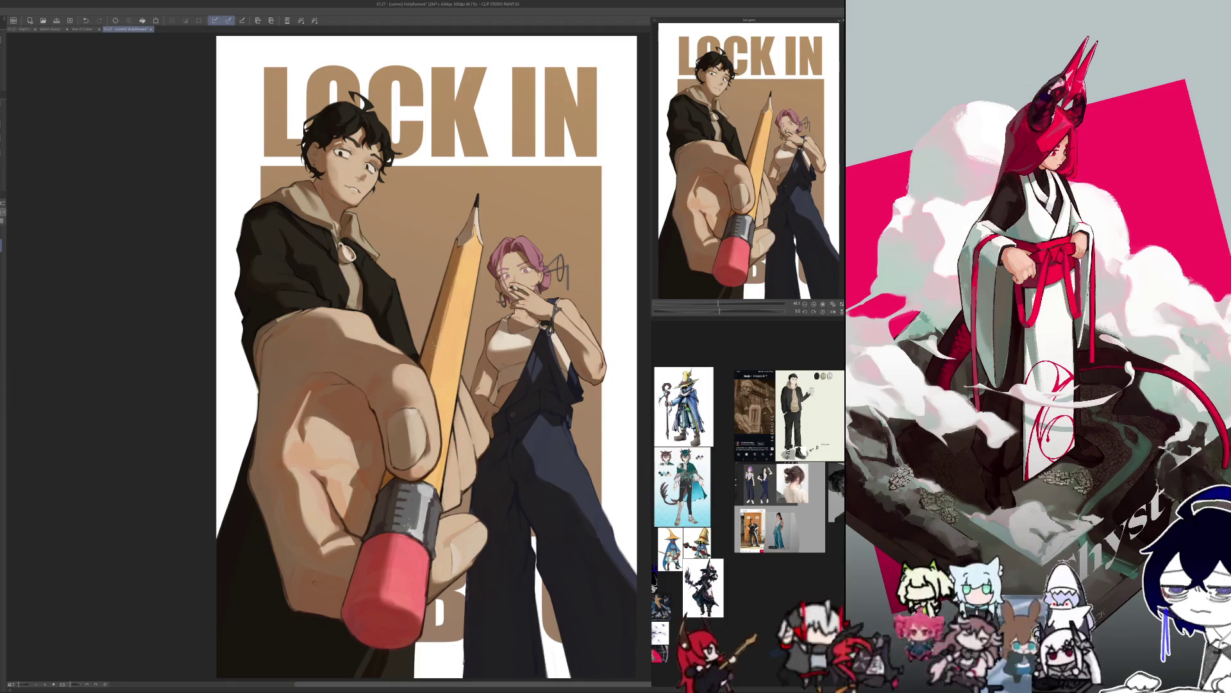
key("h")
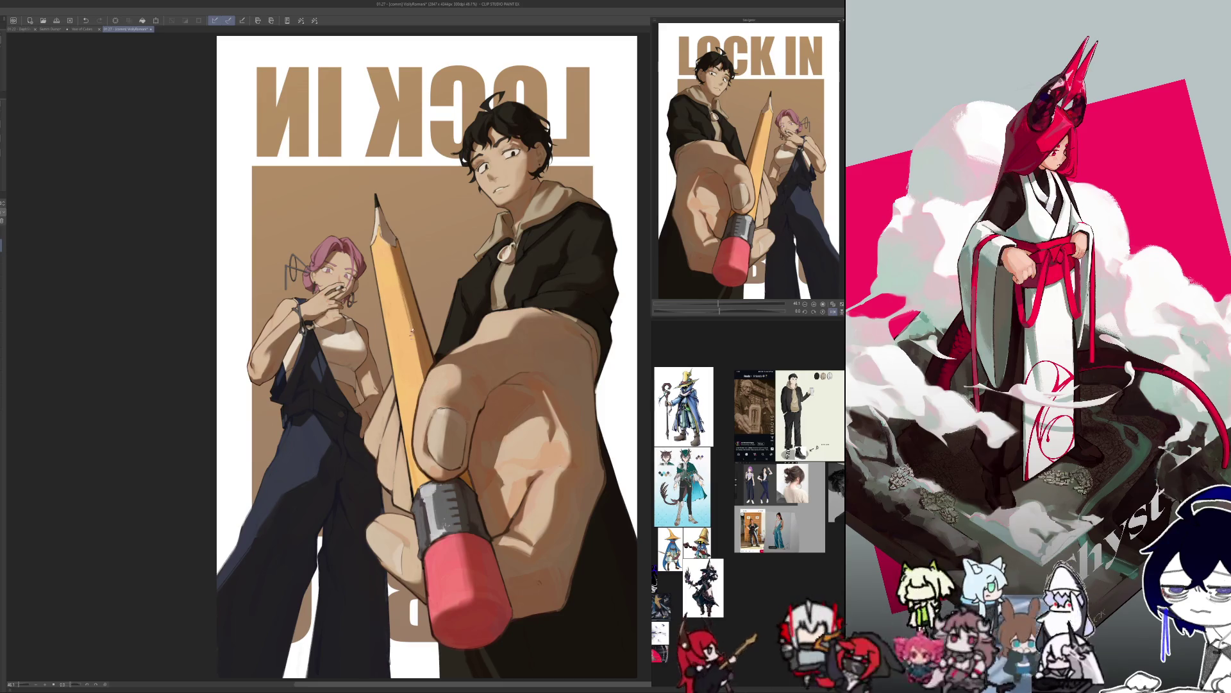
key("h")
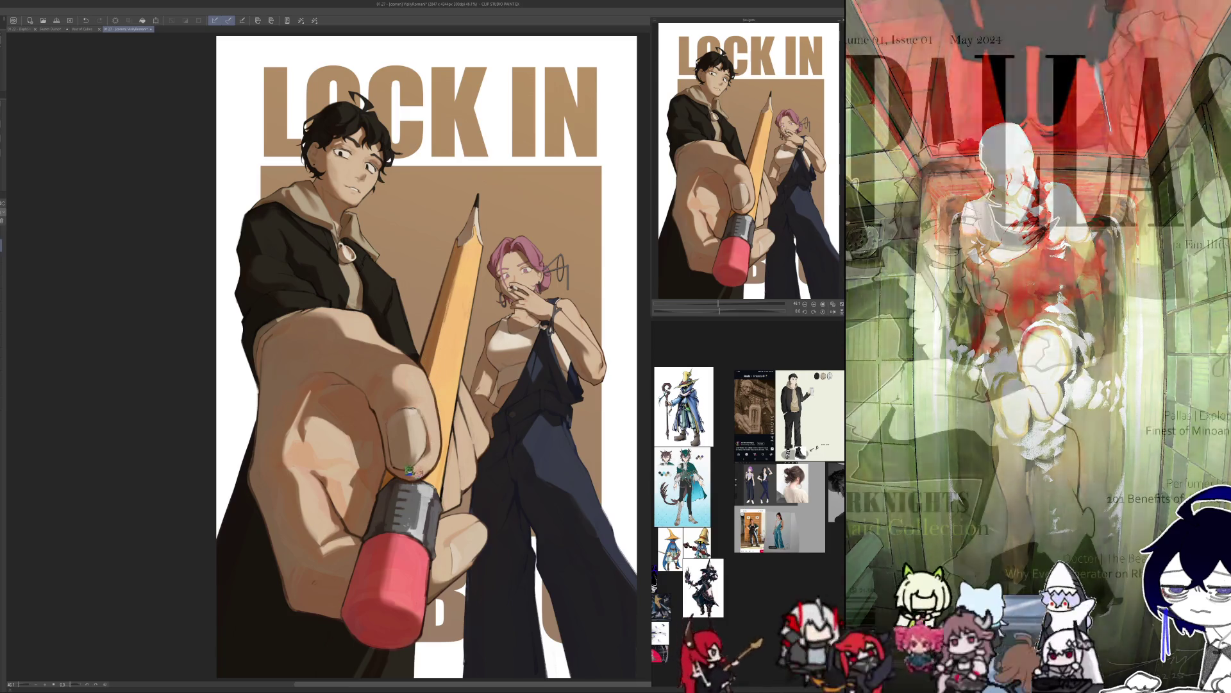
key("h")
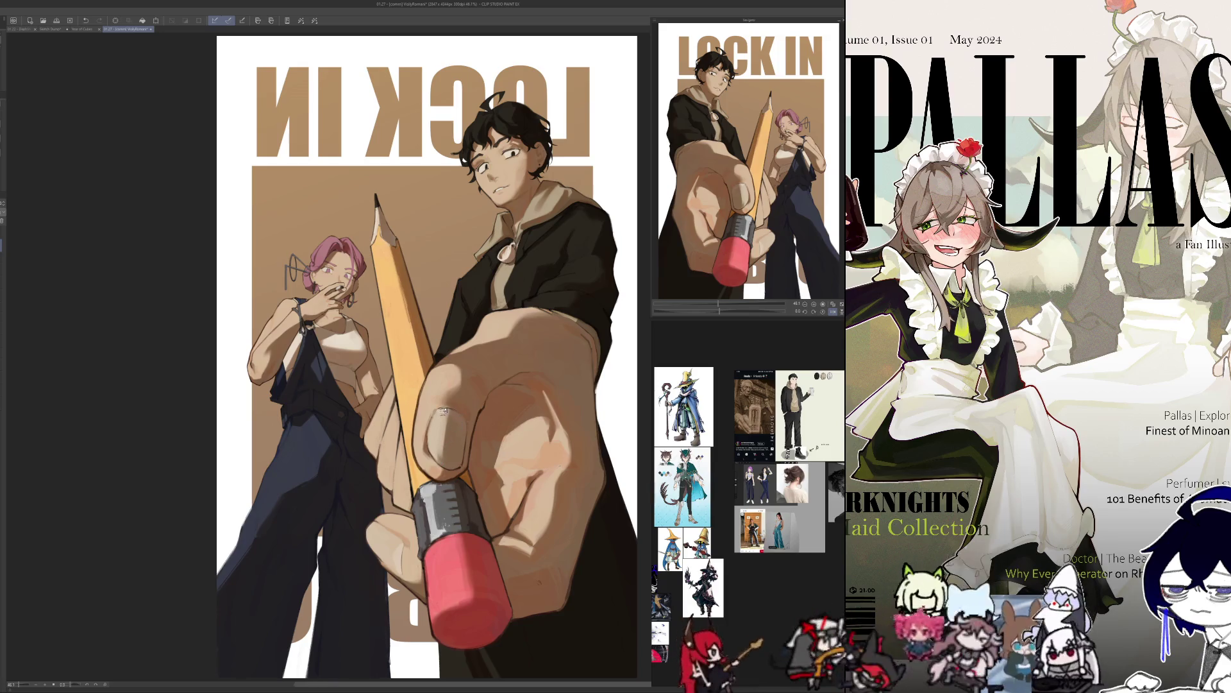
left_click_drag(443, 415, 442, 443)
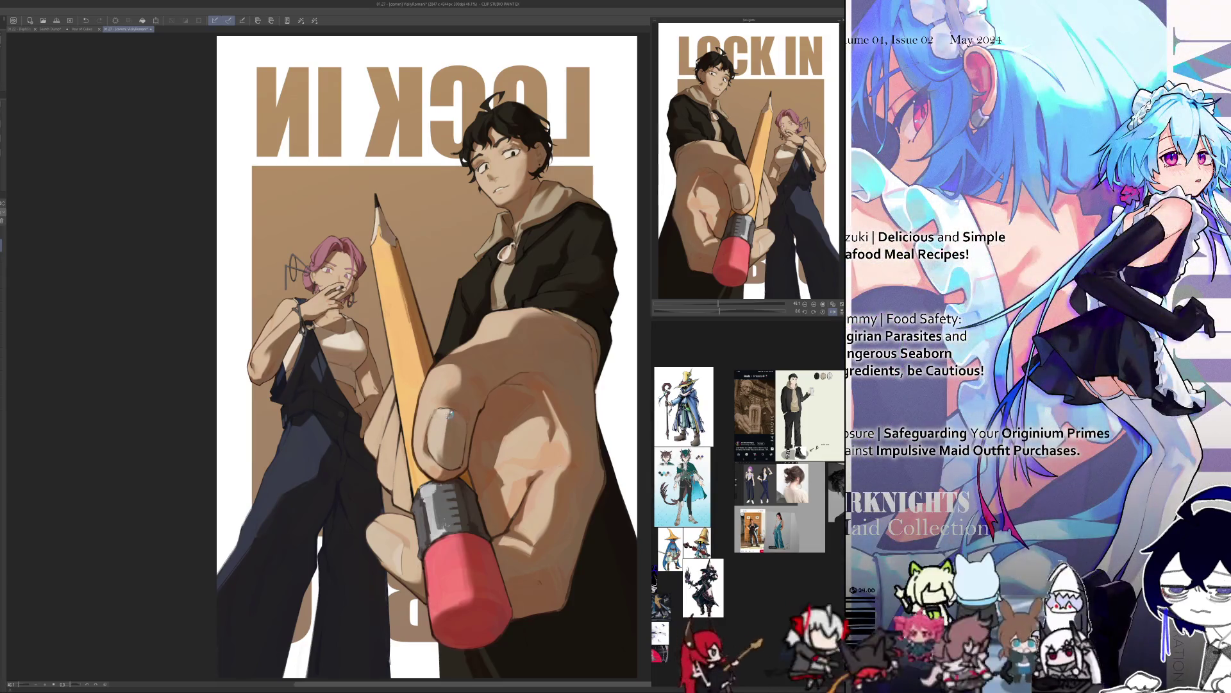
Repeatedly compare the poster composition mirrored and normal, ending unmirrored.
key("h")
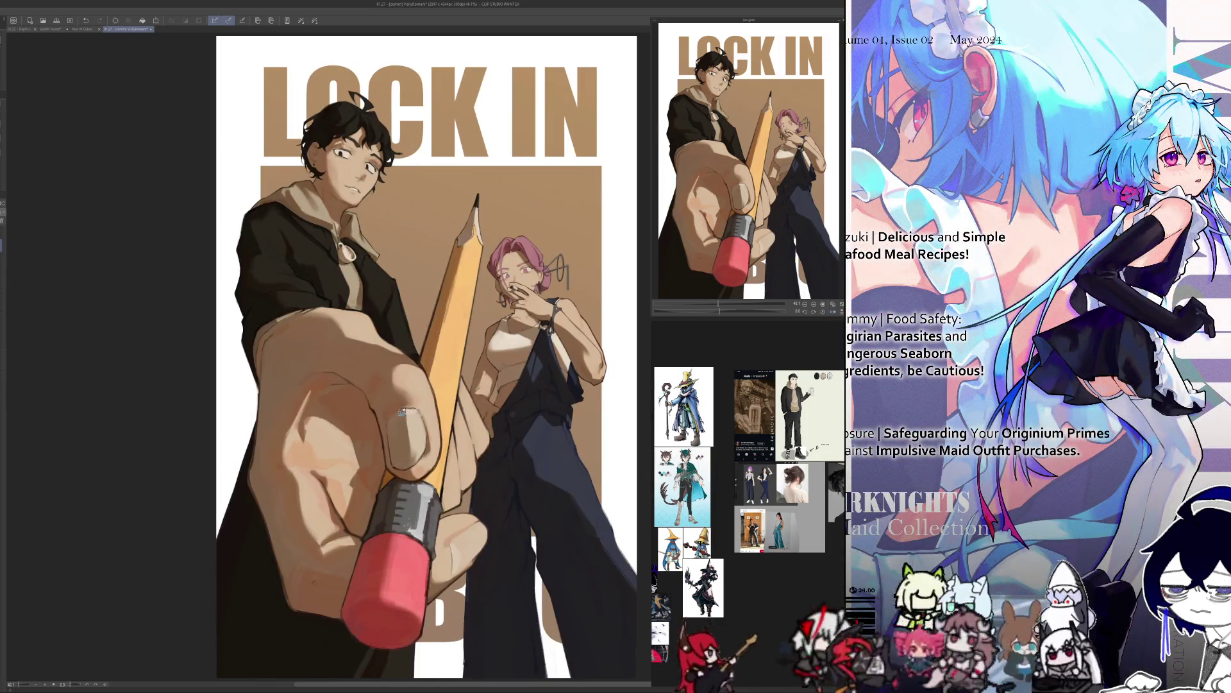
key("h")
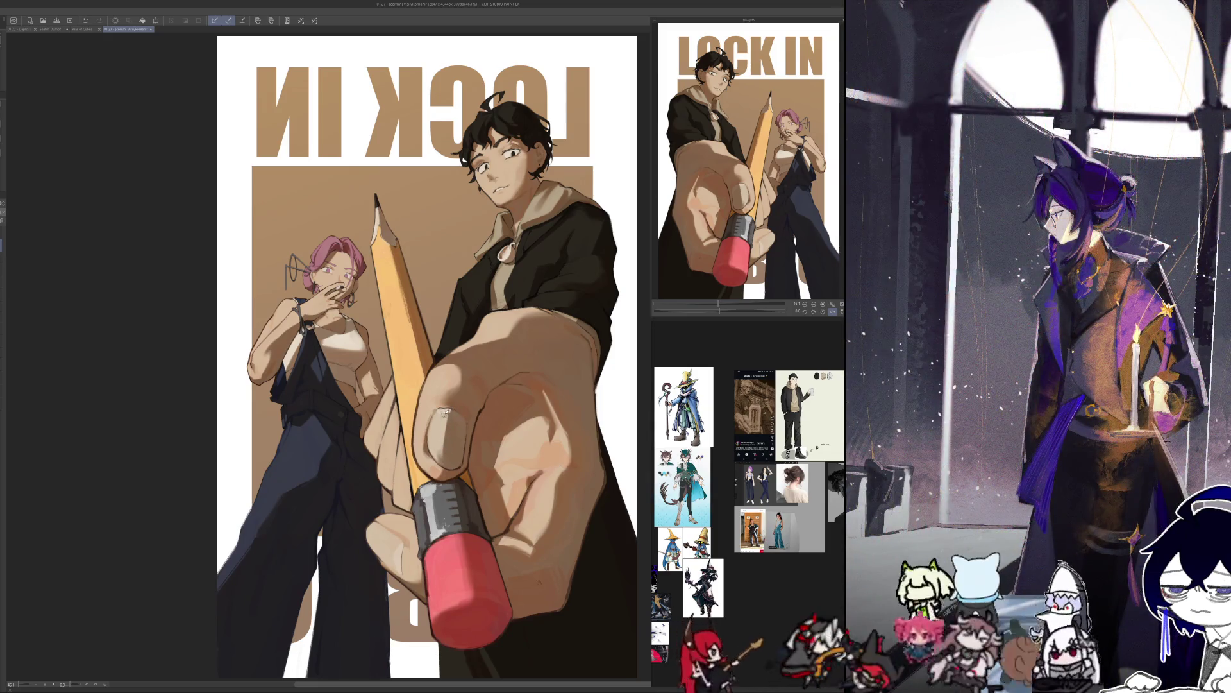
key("h")
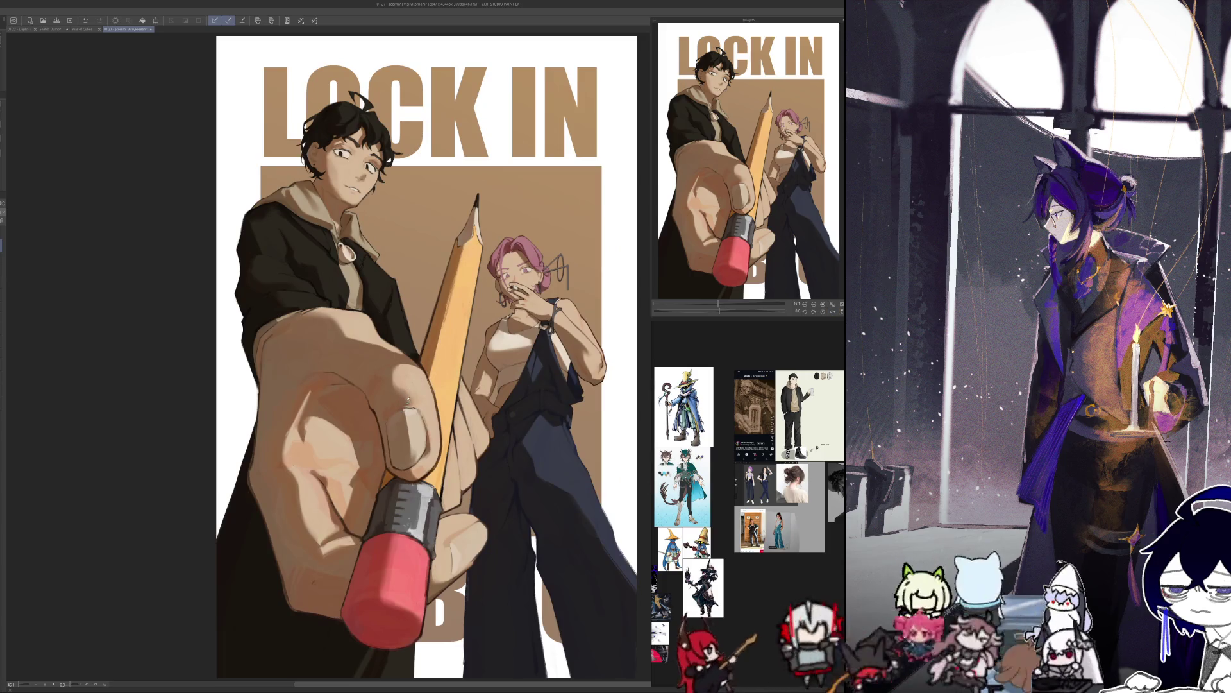
key("h")
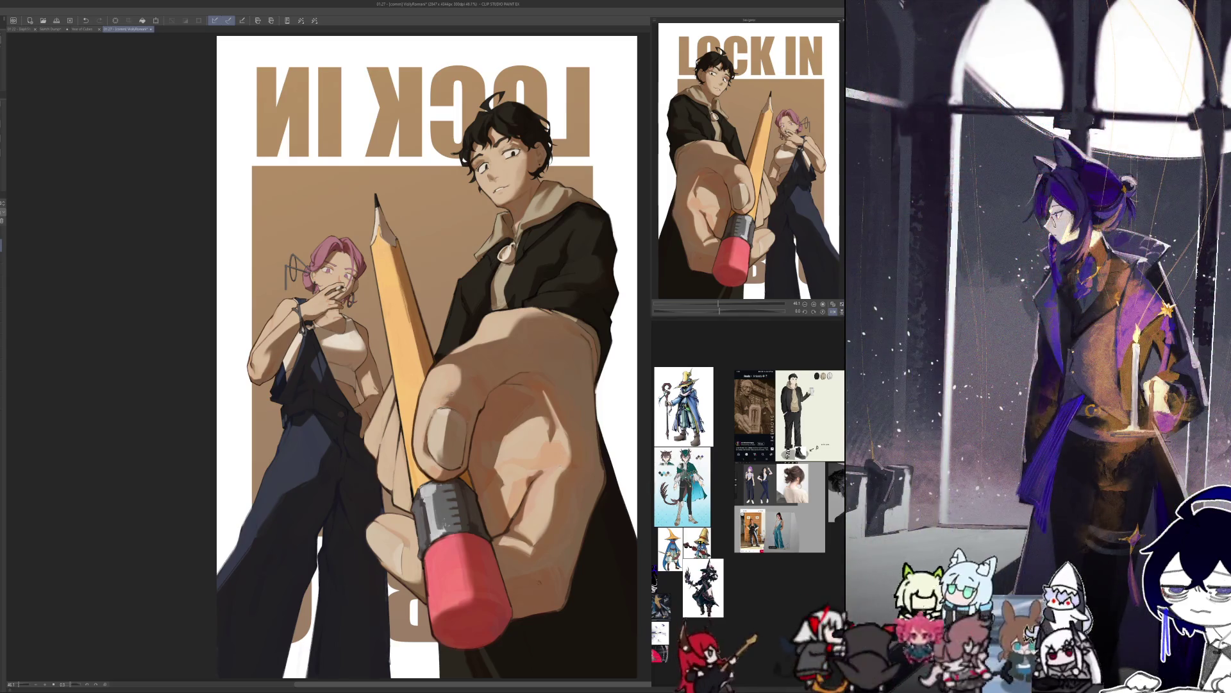
key("h")
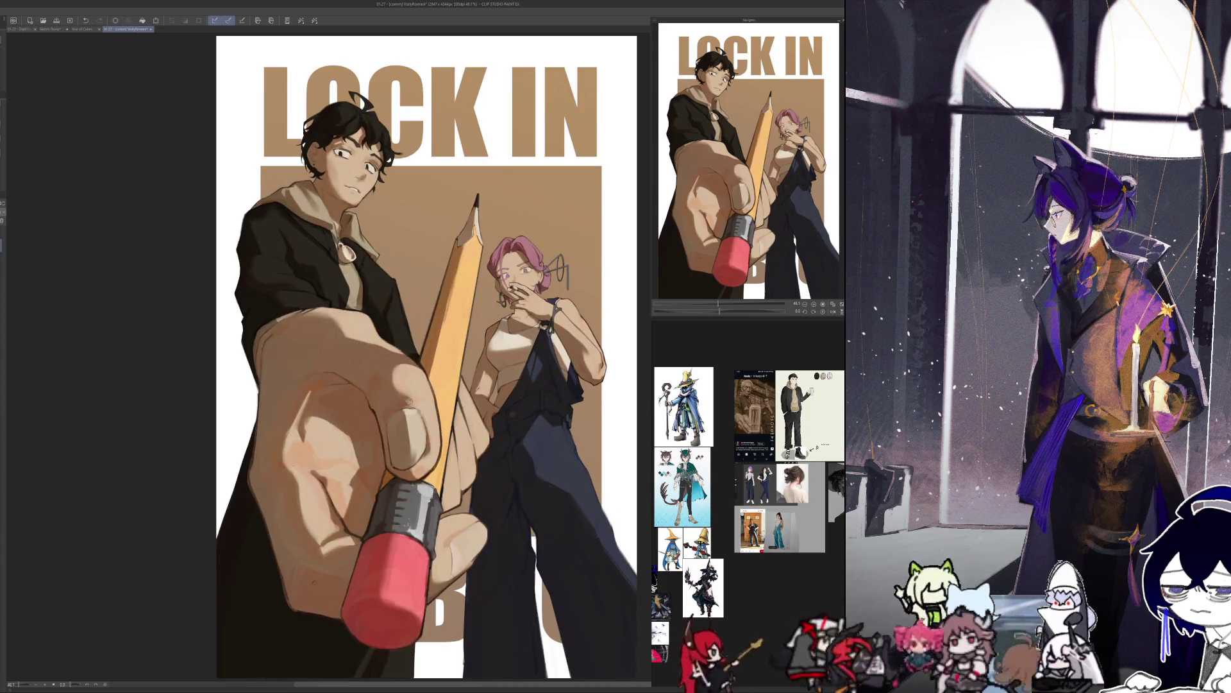
key("h")
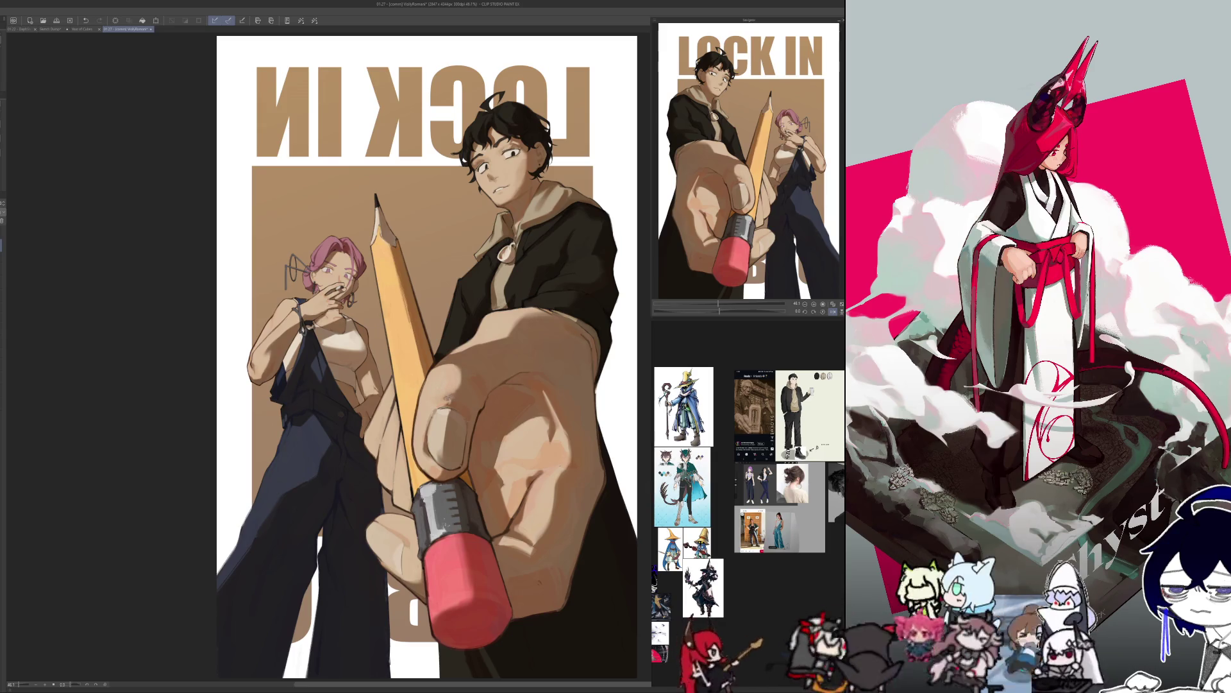
key("h")
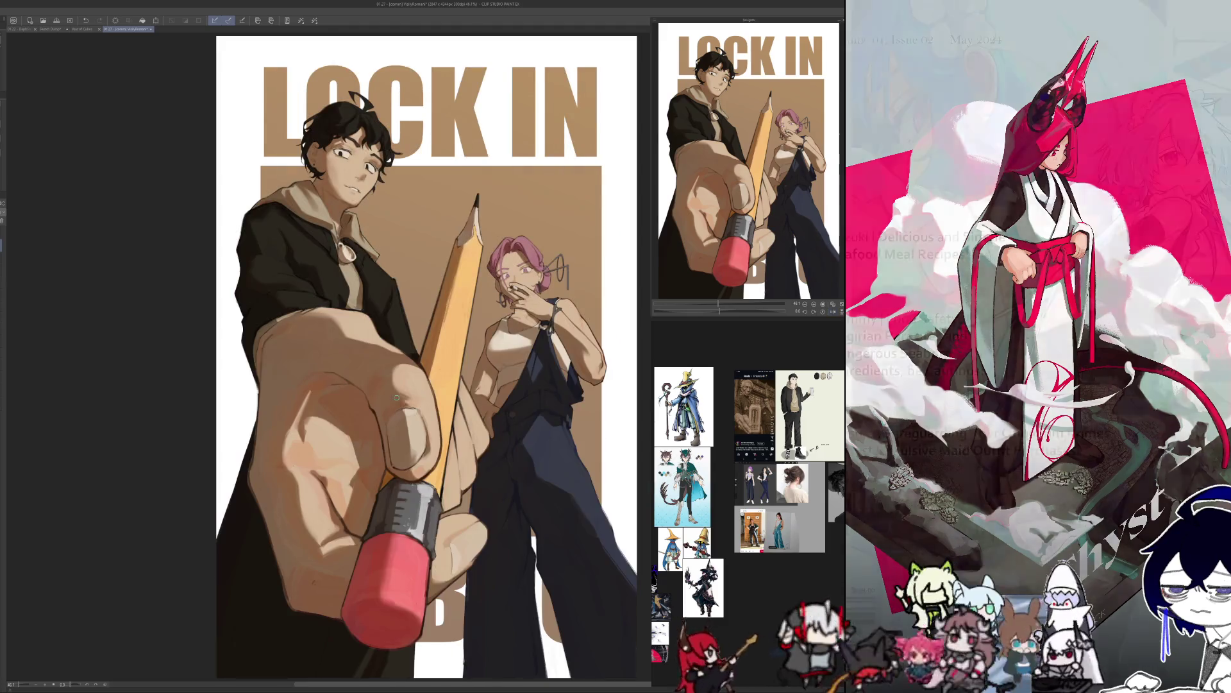
key("h")
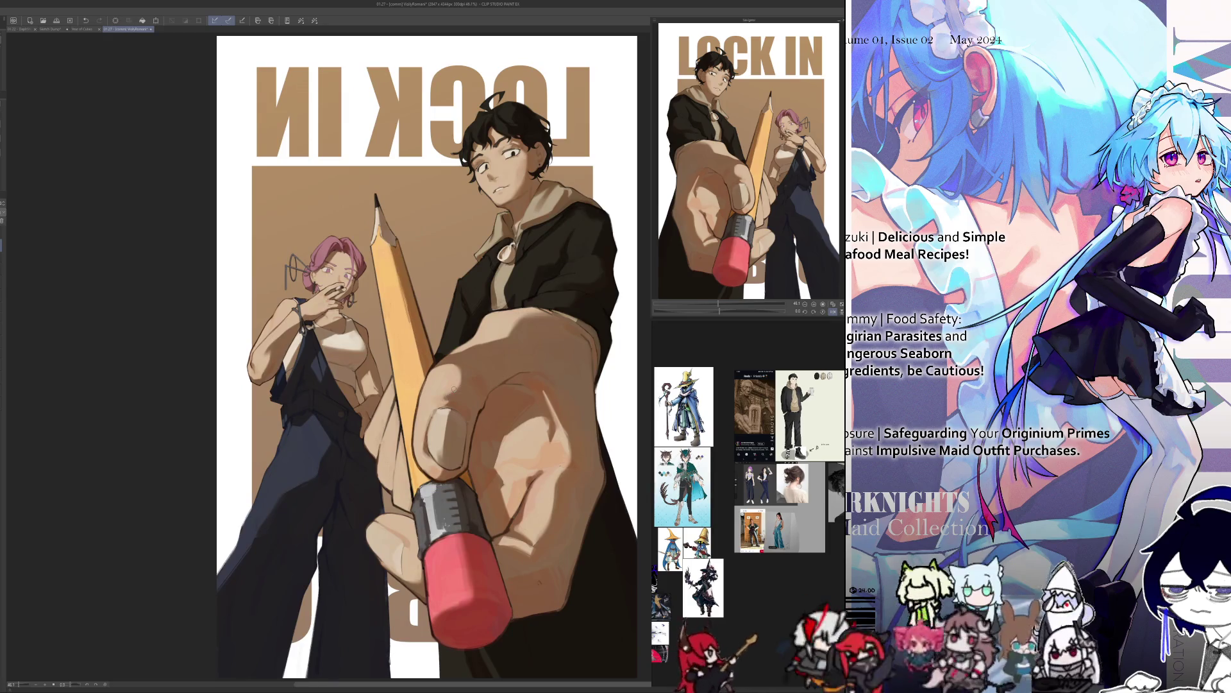
key("h")
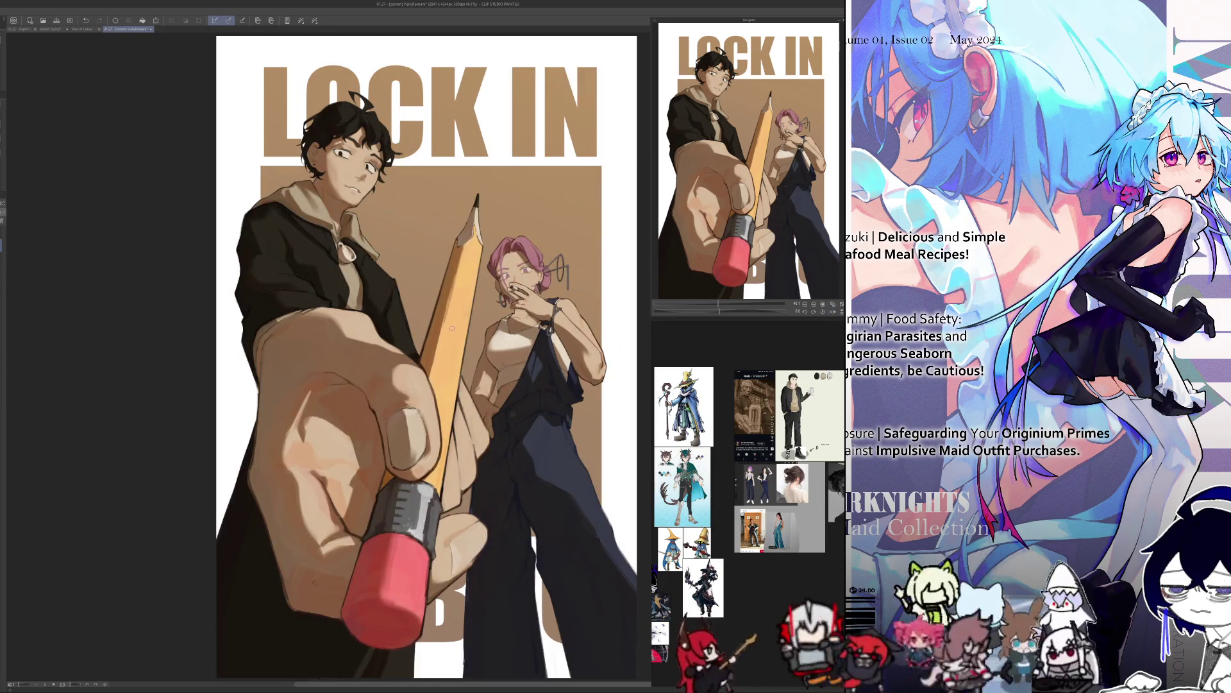
scroll(335, 126, "up", 3)
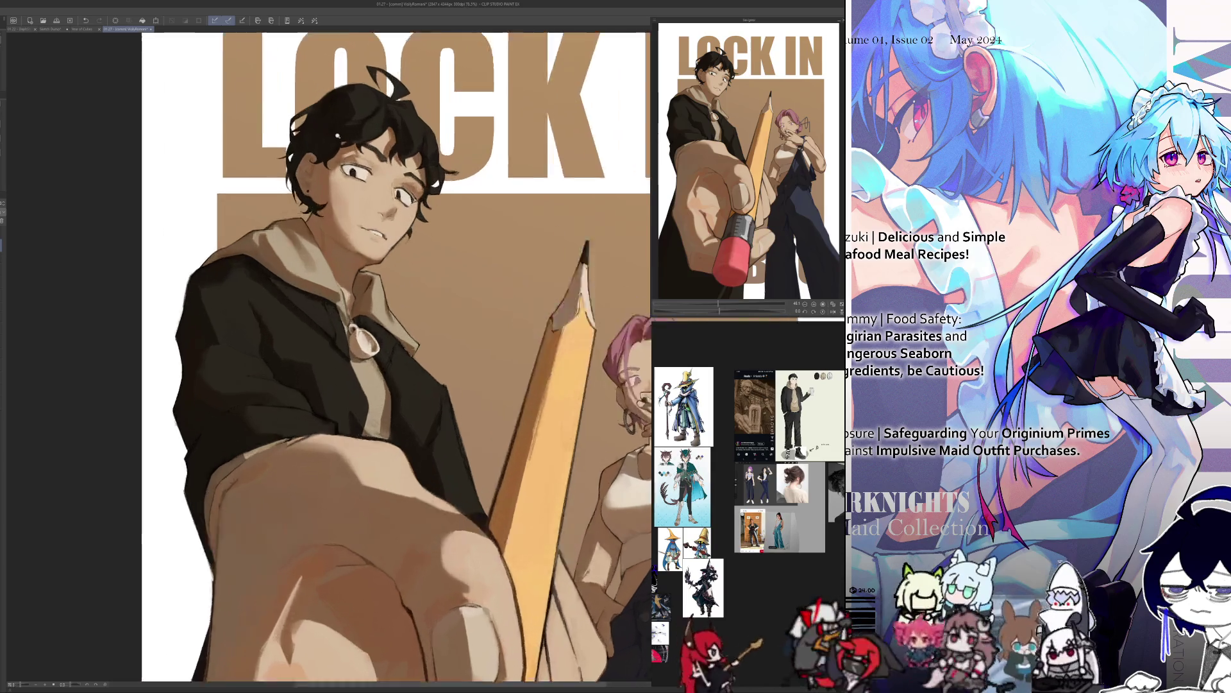
key("h")
scroll(455, 307, "down", 2)
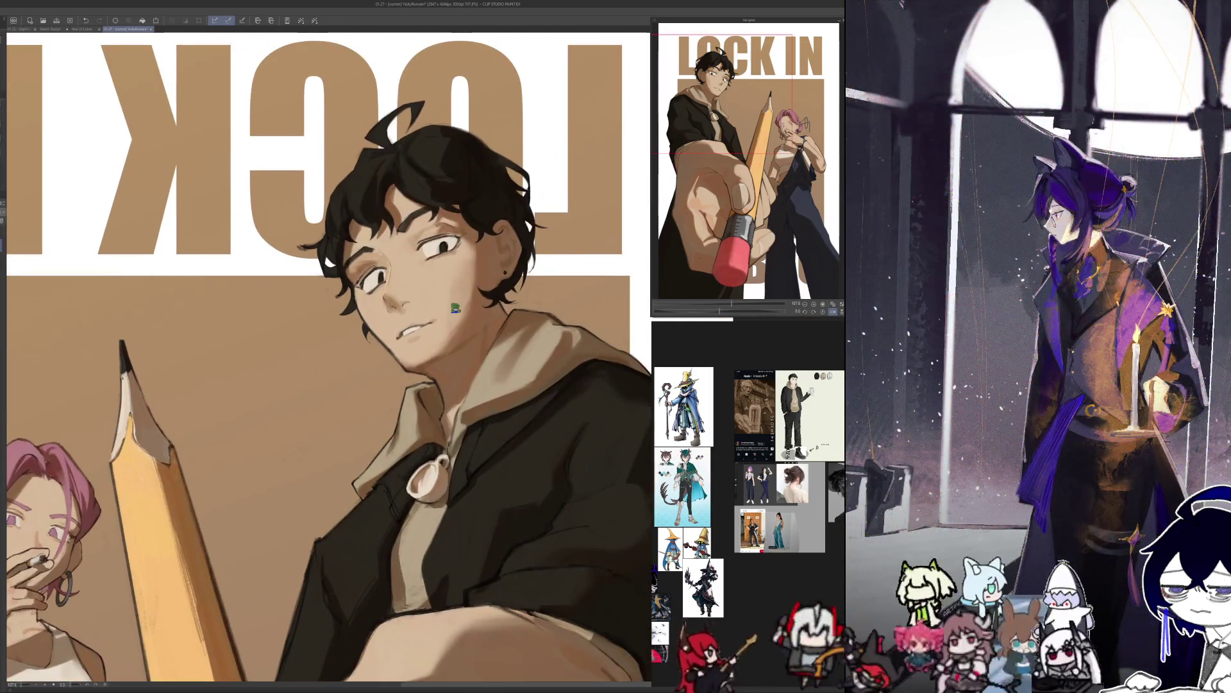
key("h")
key("ctrl+0")
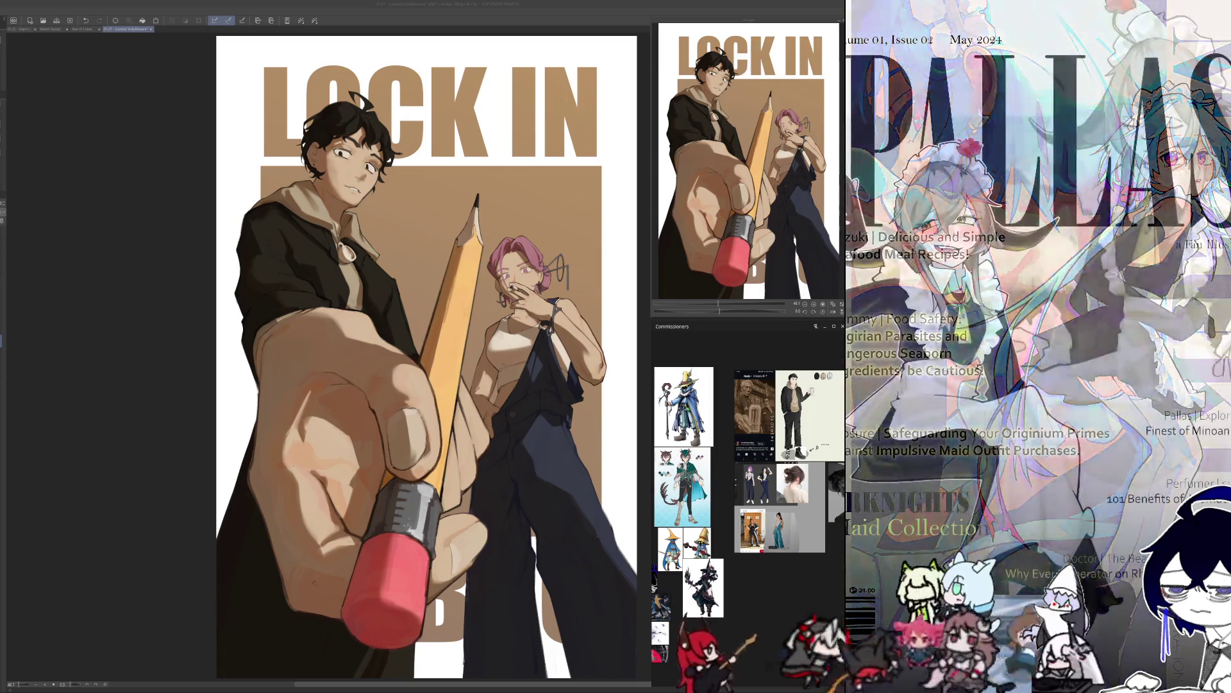
key("ctrl+v")
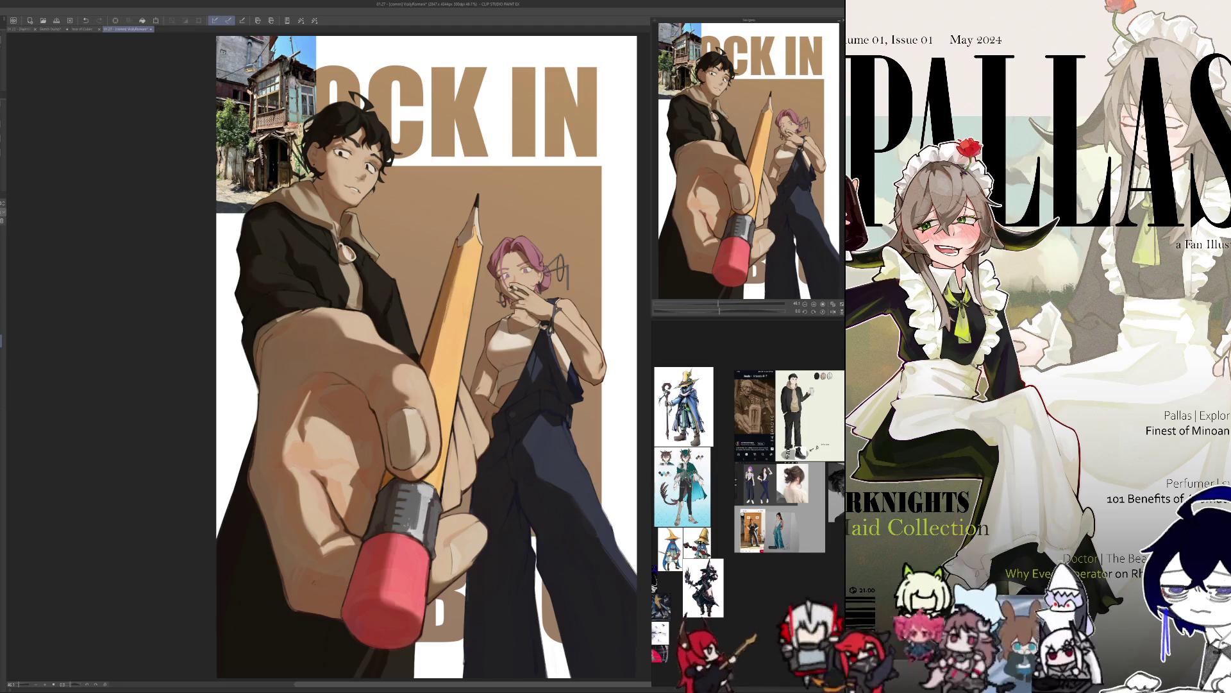
Clip the building photo to the lettering below and convert the photo layer.
key("ctrl+alt+g")
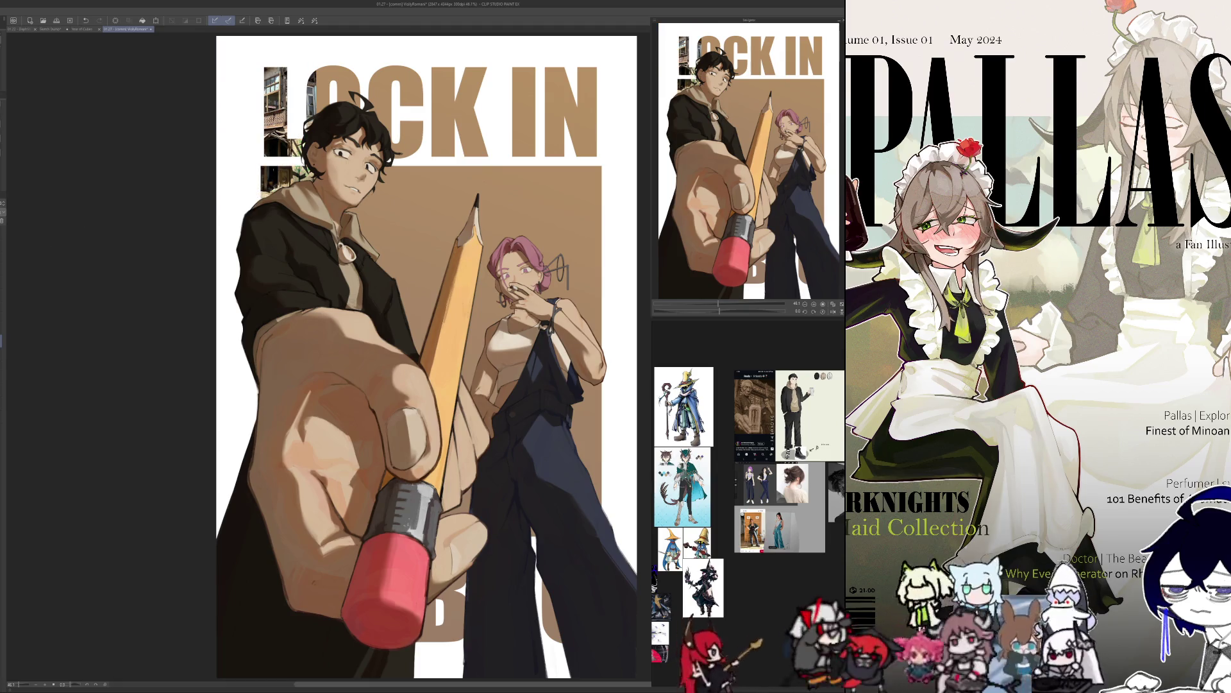
right_click(2, 341)
left_click(9, 454)
key("Return")
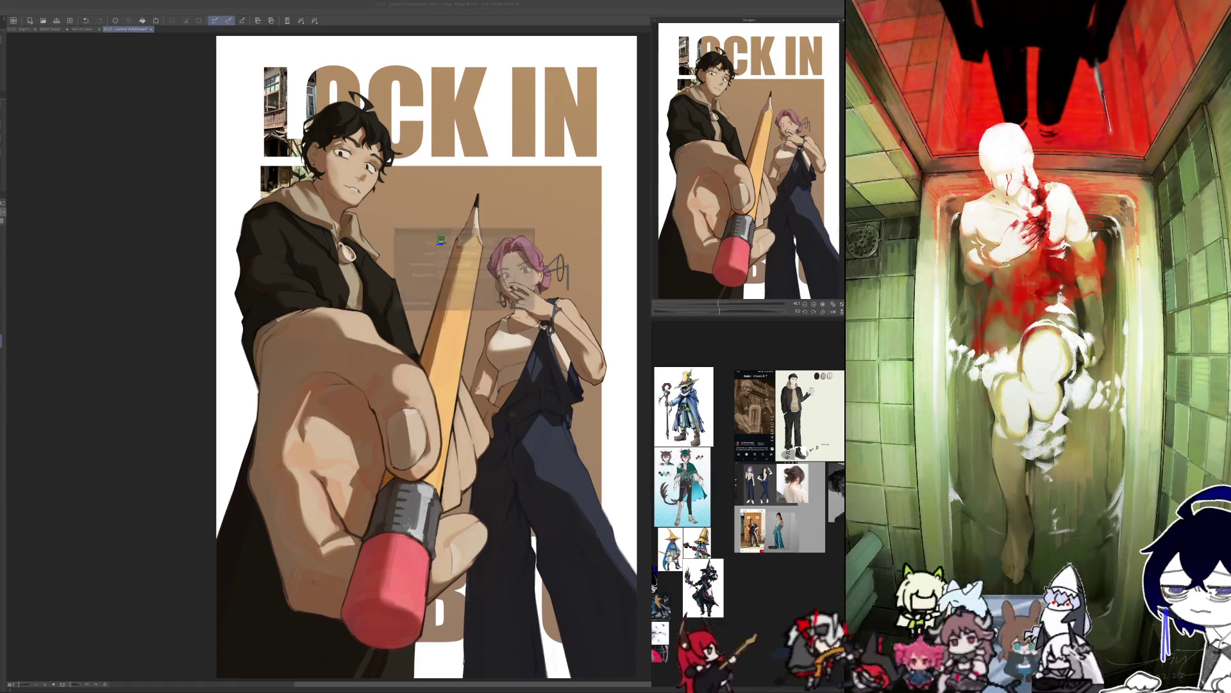
Free-transform the building photo, scaling it down and moving it into place.
scroll(385, 340, "down", 1)
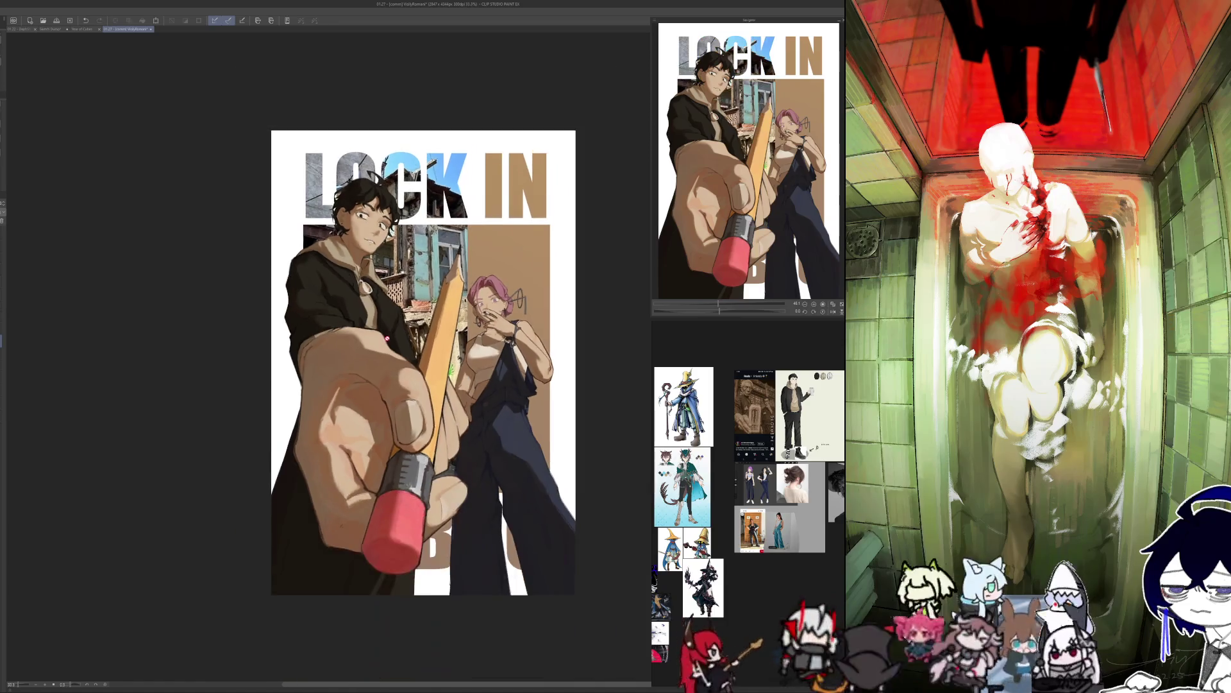
scroll(385, 339, "down", 2)
key("ctrl+t")
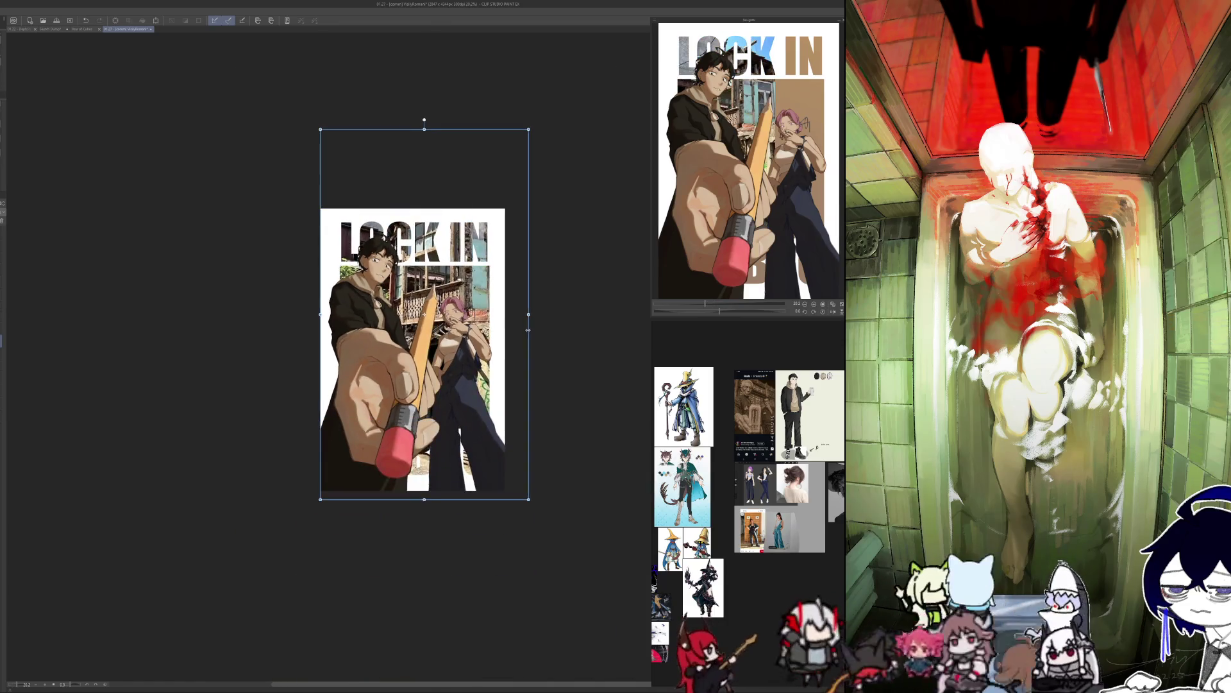
left_click_drag(529, 329, 519, 343)
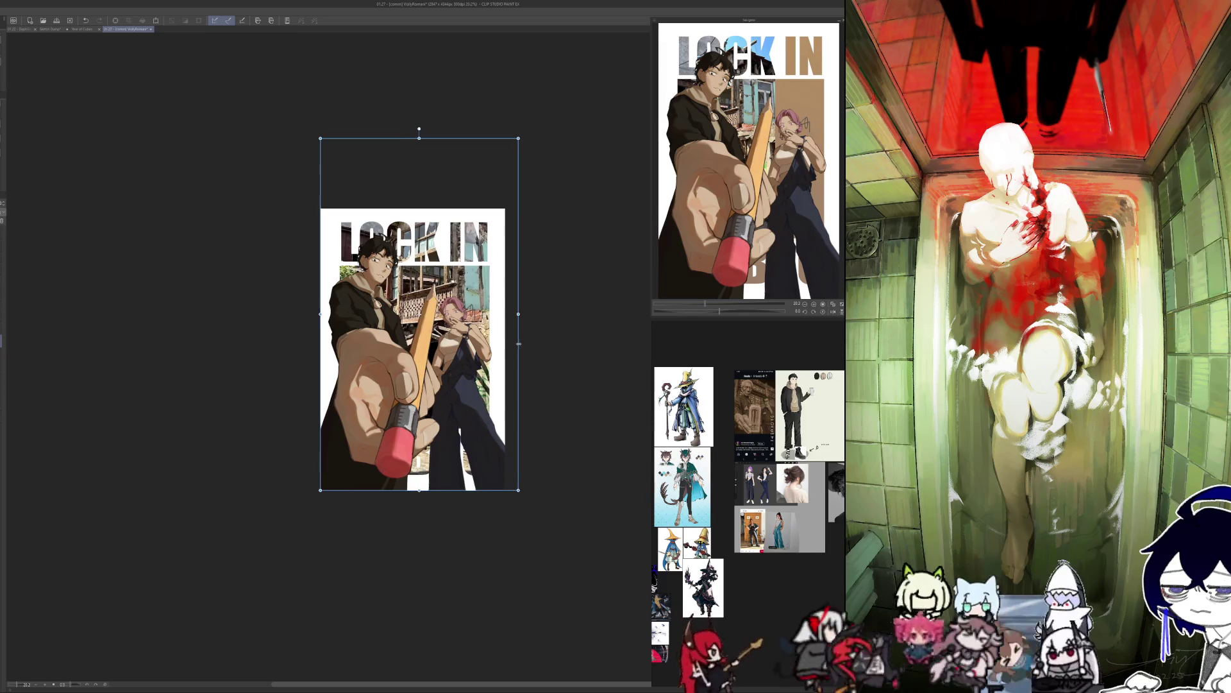
left_click_drag(519, 138, 492, 190)
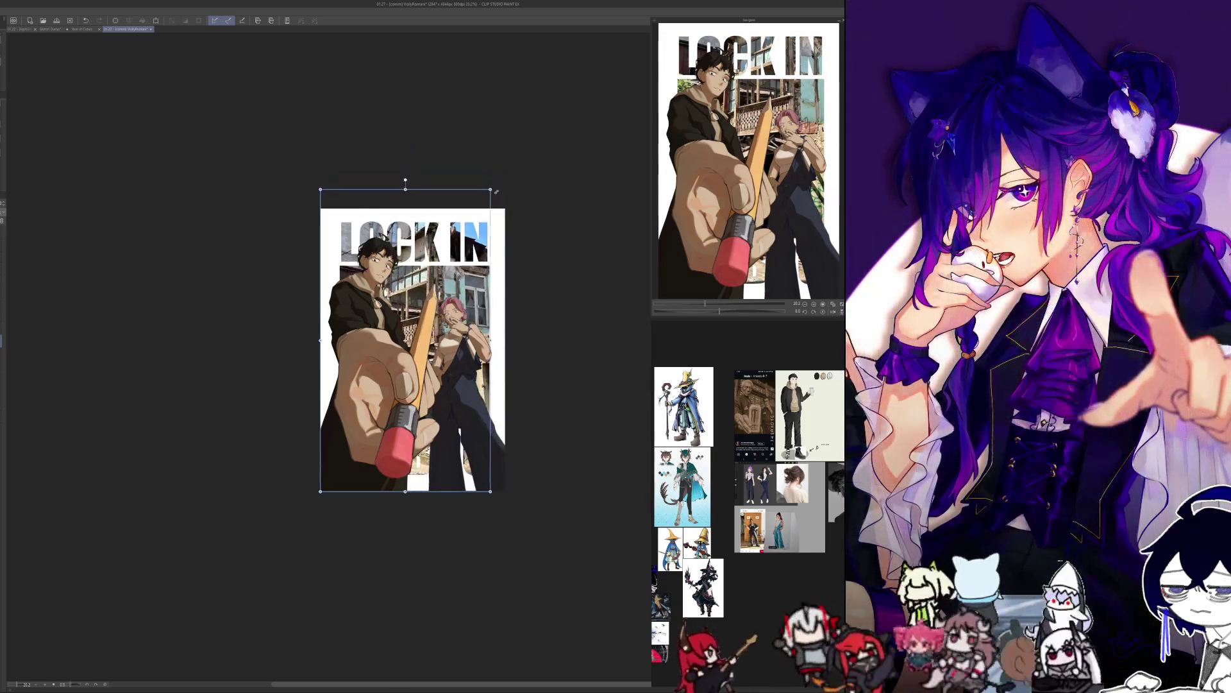
left_click_drag(411, 346, 420, 375)
left_click_drag(414, 519, 413, 478)
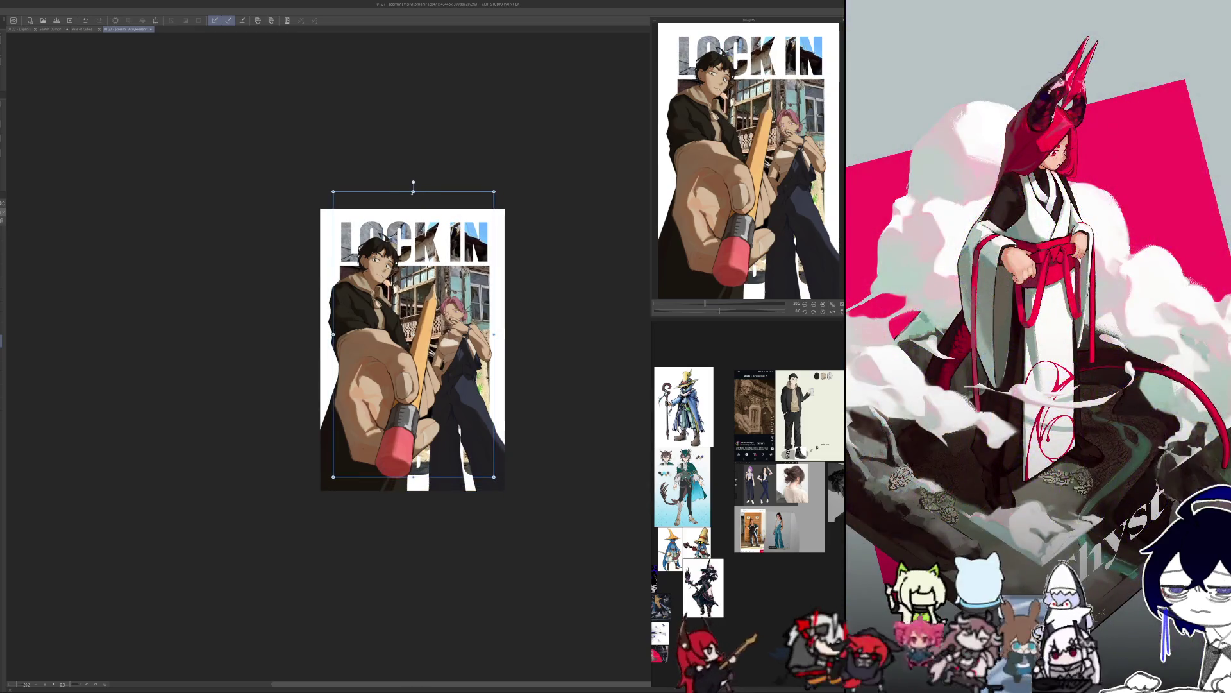
Refine the photo's size upward and position it behind the figures, then apply the transform.
left_click_drag(413, 191, 415, 199)
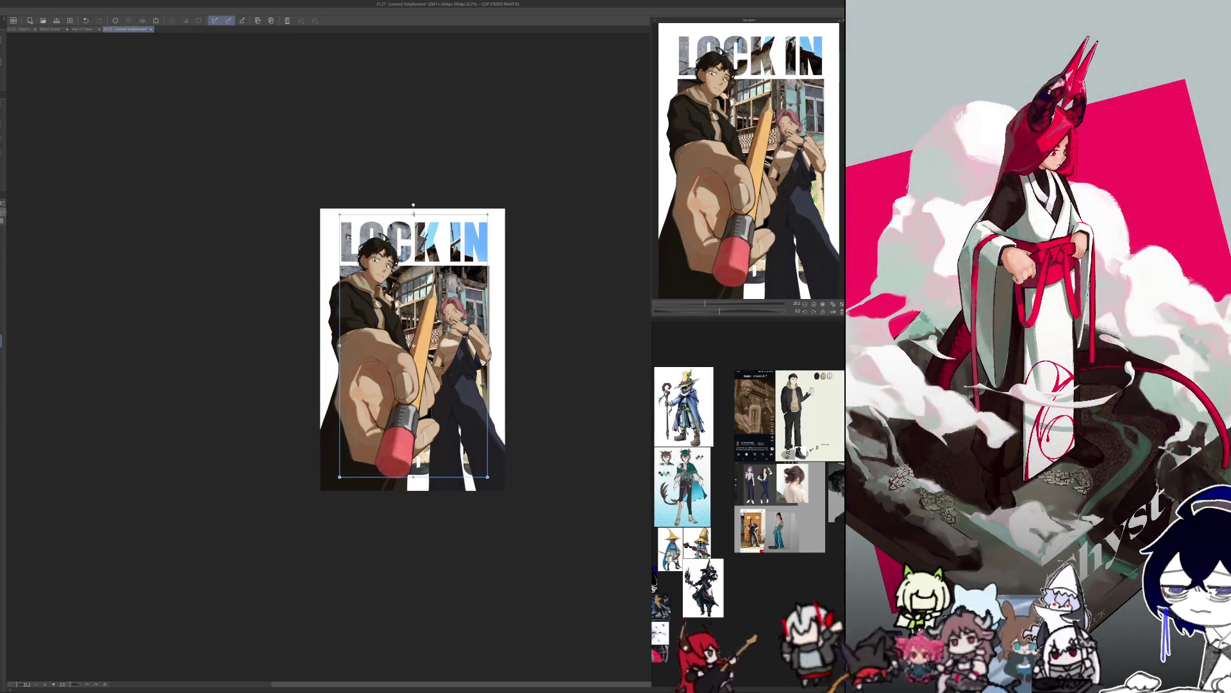
mouse_move(414, 338)
left_mouse_down()
mouse_move(417, 349)
mouse_move(413, 318)
left_mouse_up()
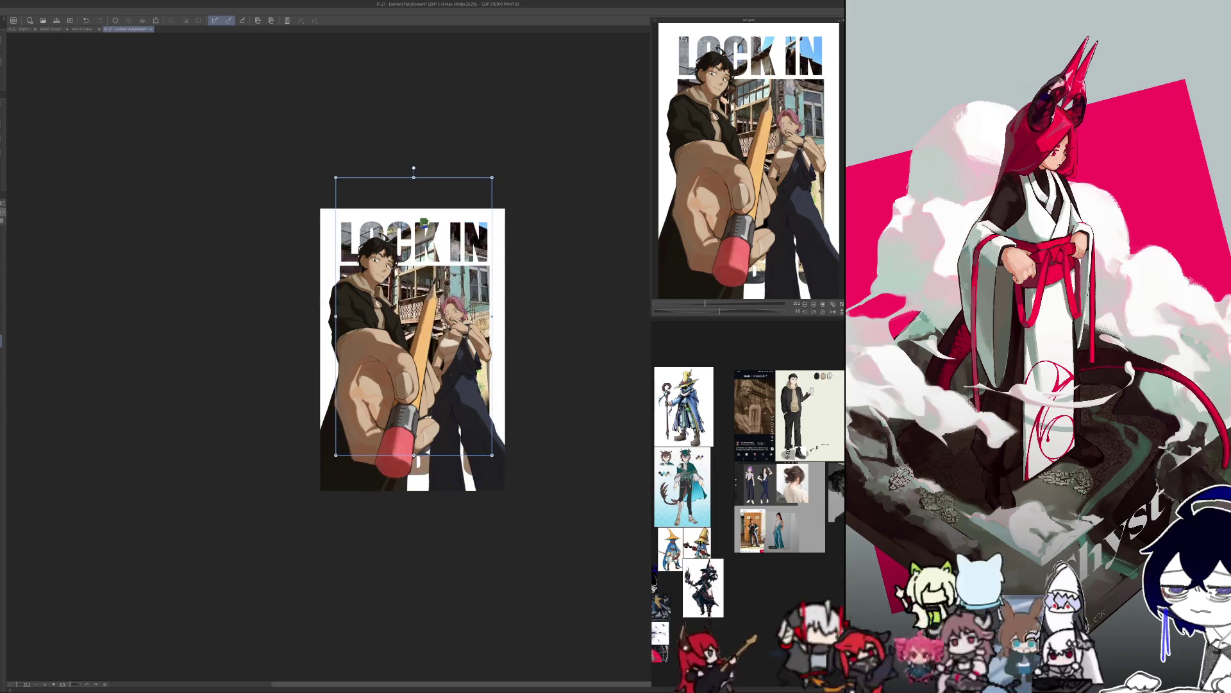
left_click_drag(414, 178, 411, 105)
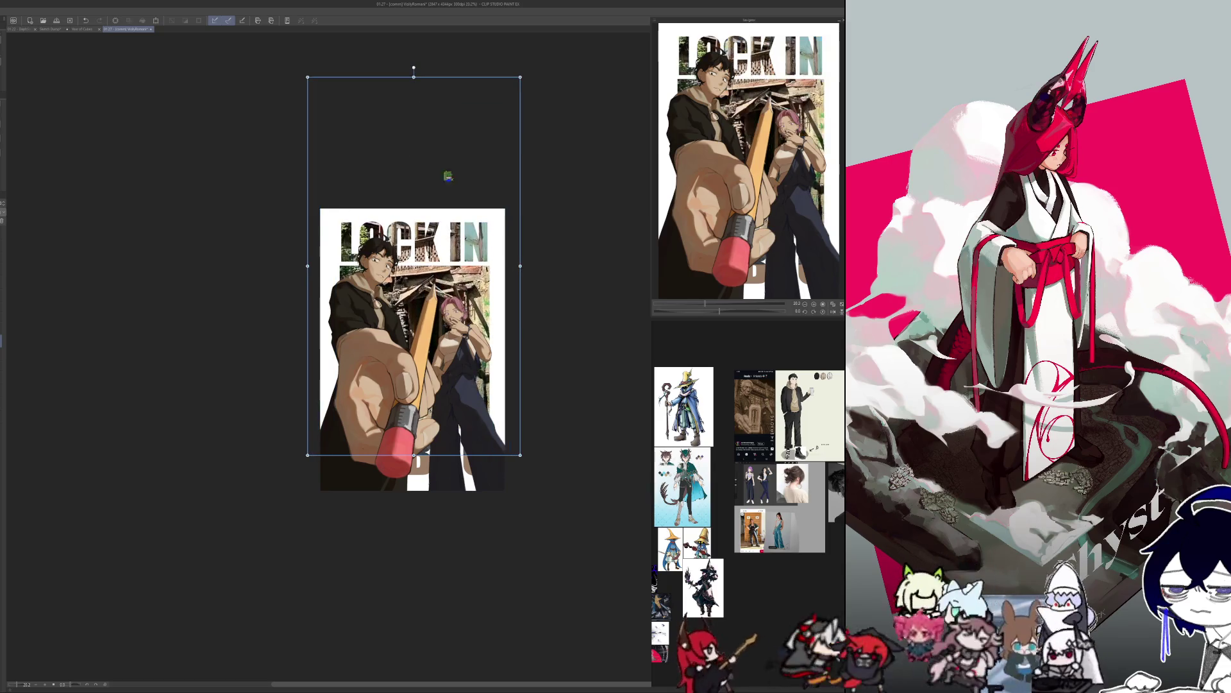
left_click_drag(410, 293, 418, 317)
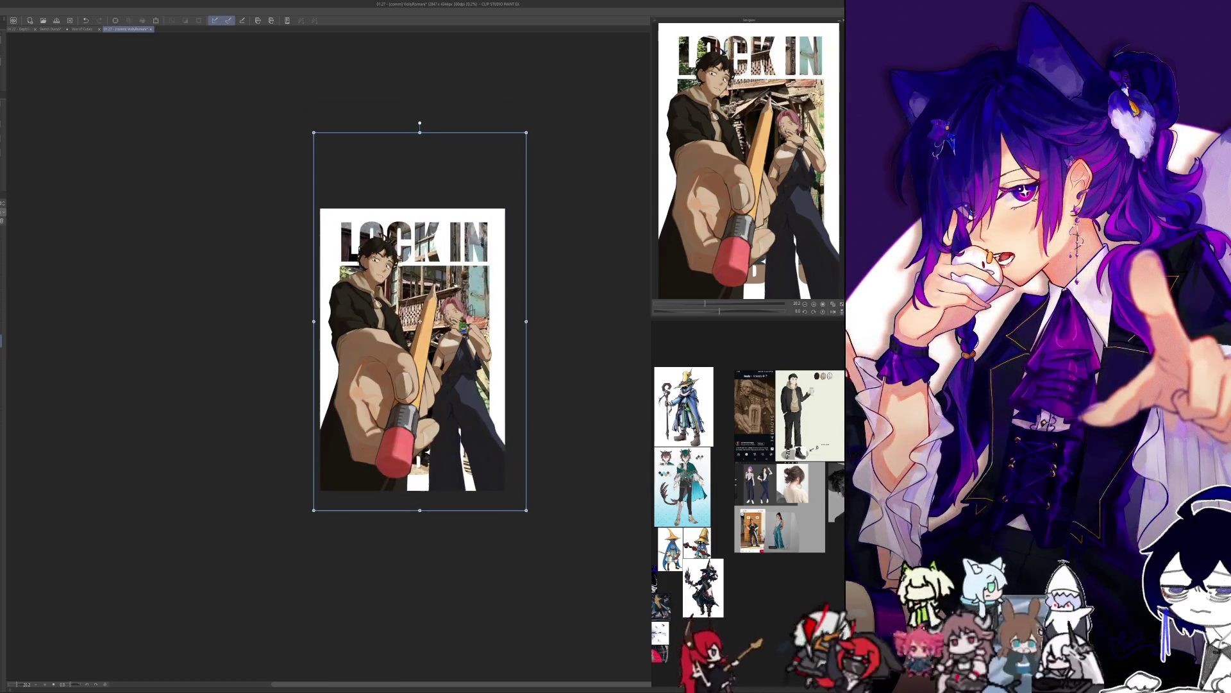
key("Return")
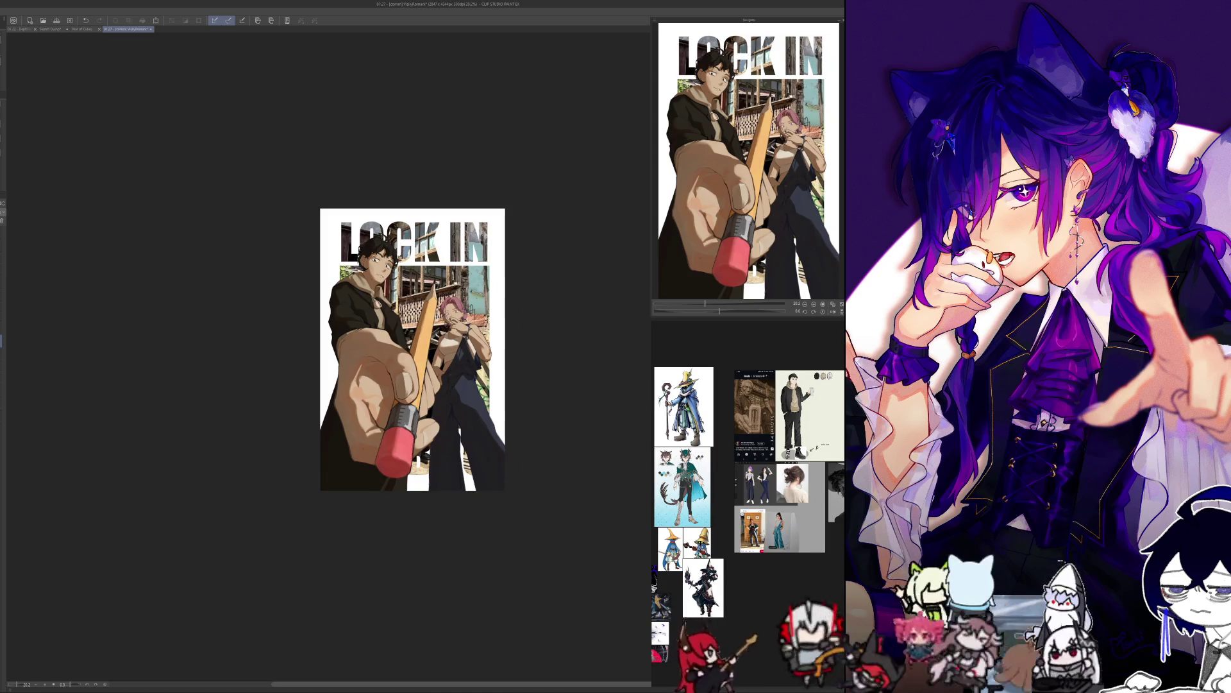
key("ctrl+t")
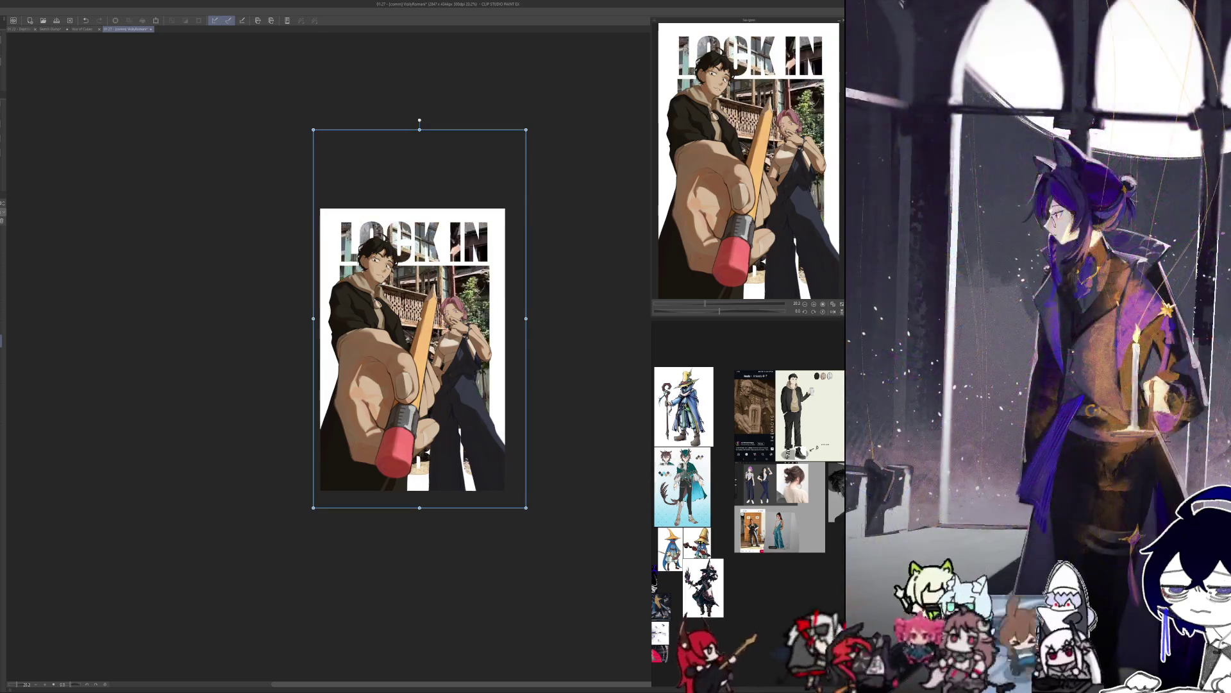
key("Return")
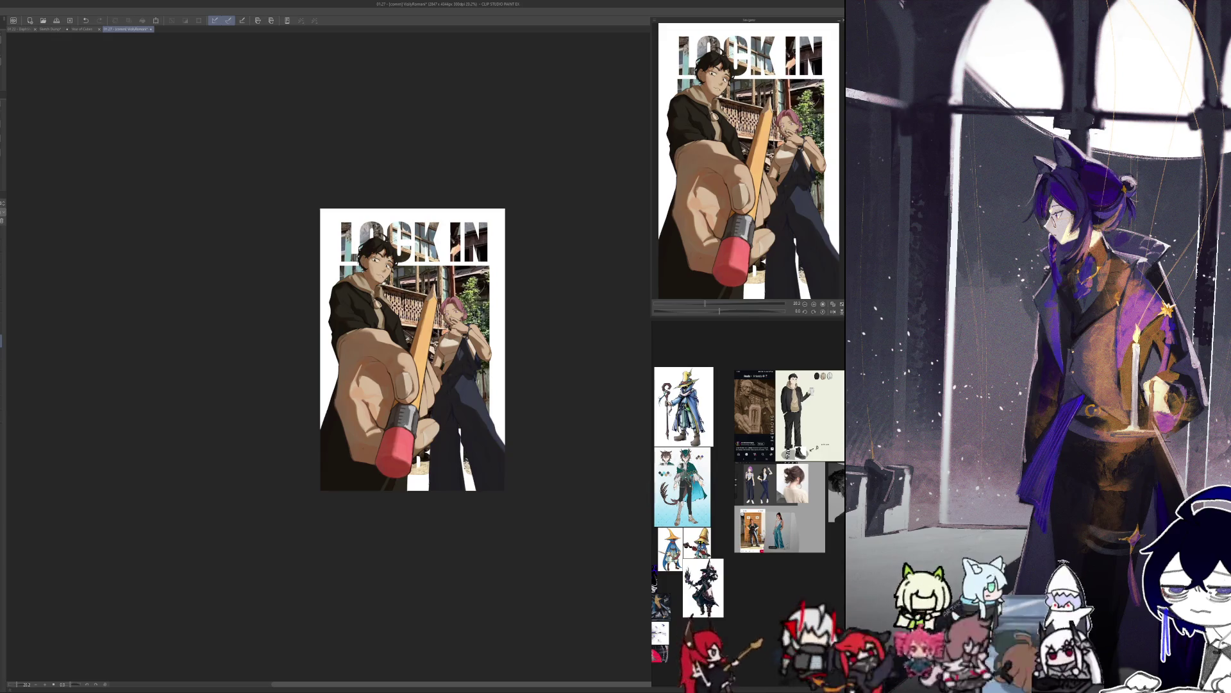
scroll(440, 269, "up", 1)
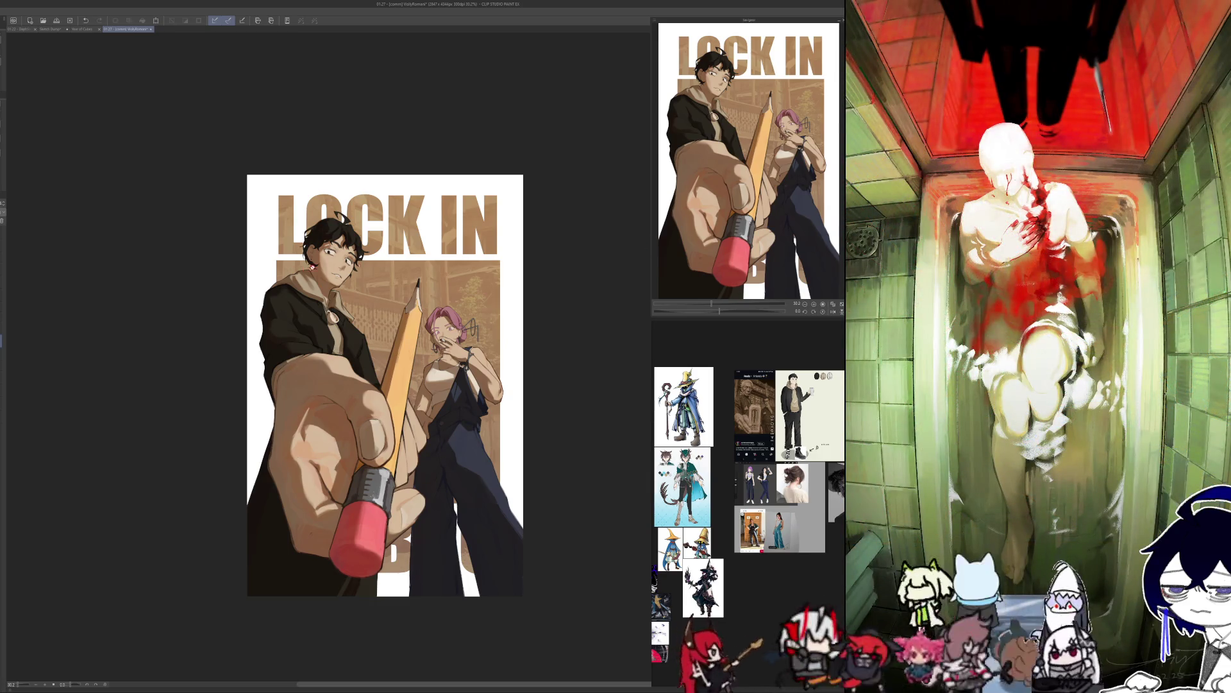
Shift the tan building photo slightly lower behind the figures with Ctrl+T and apply.
scroll(565, 270, "down", 2)
scroll(187, 289, "up", 3)
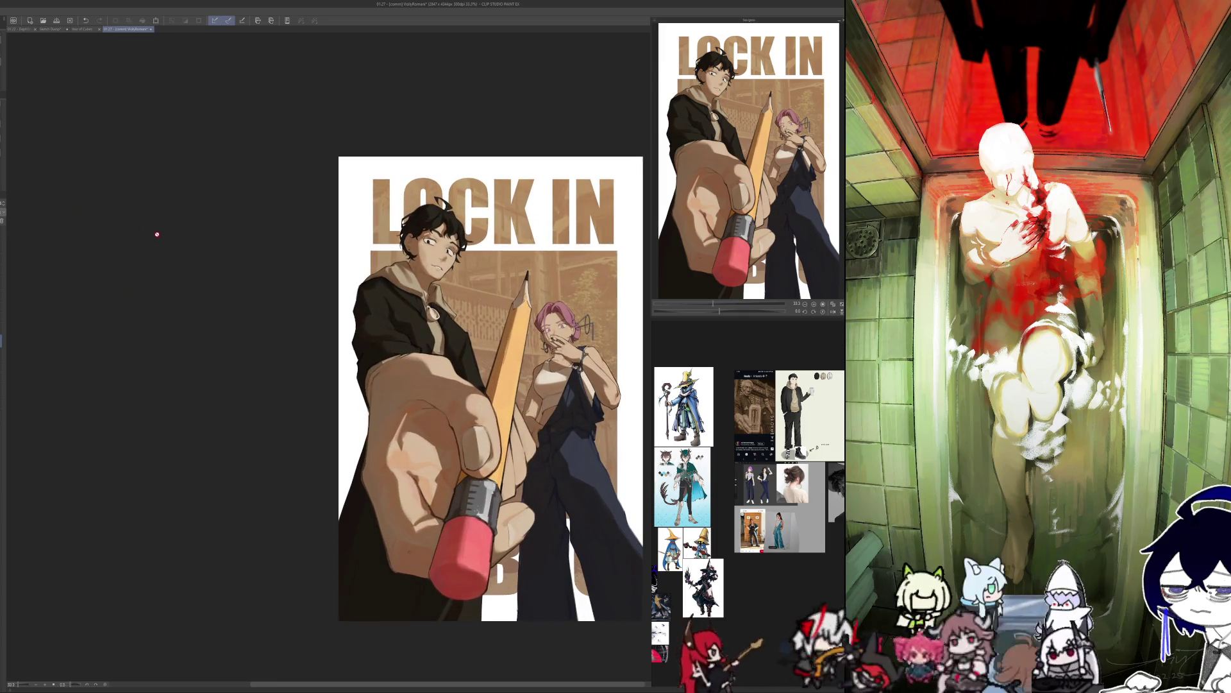
scroll(338, 240, "down", 2)
scroll(385, 278, "up", 2)
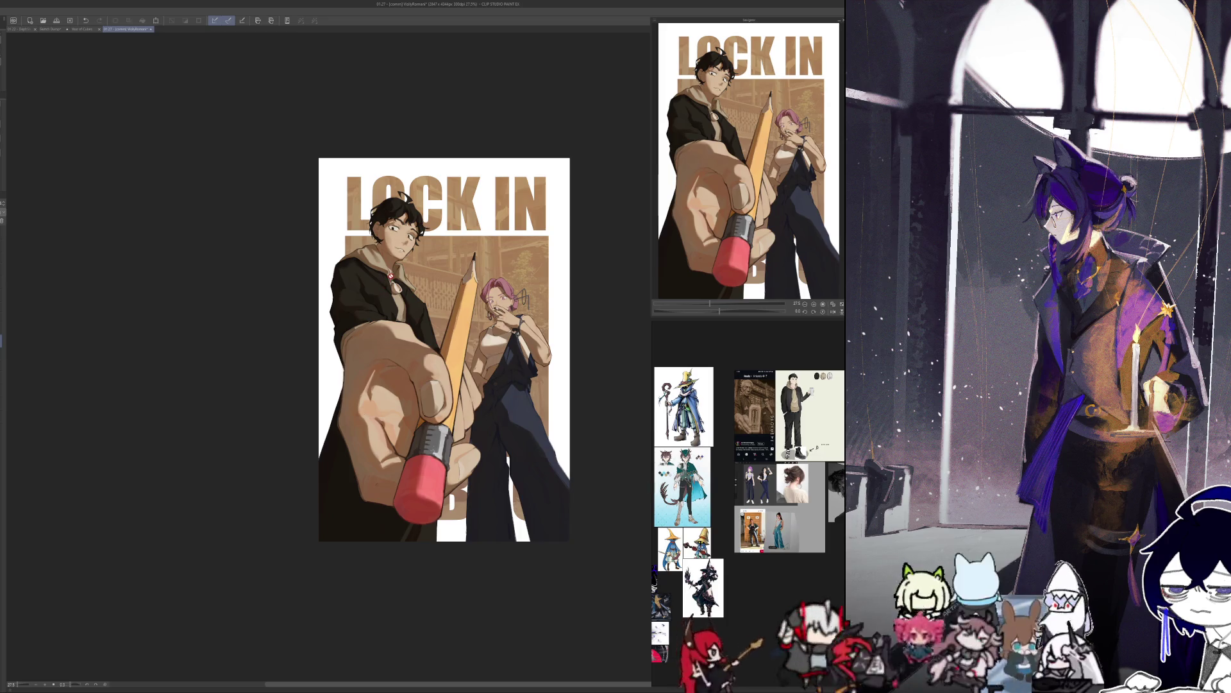
key("ctrl+t")
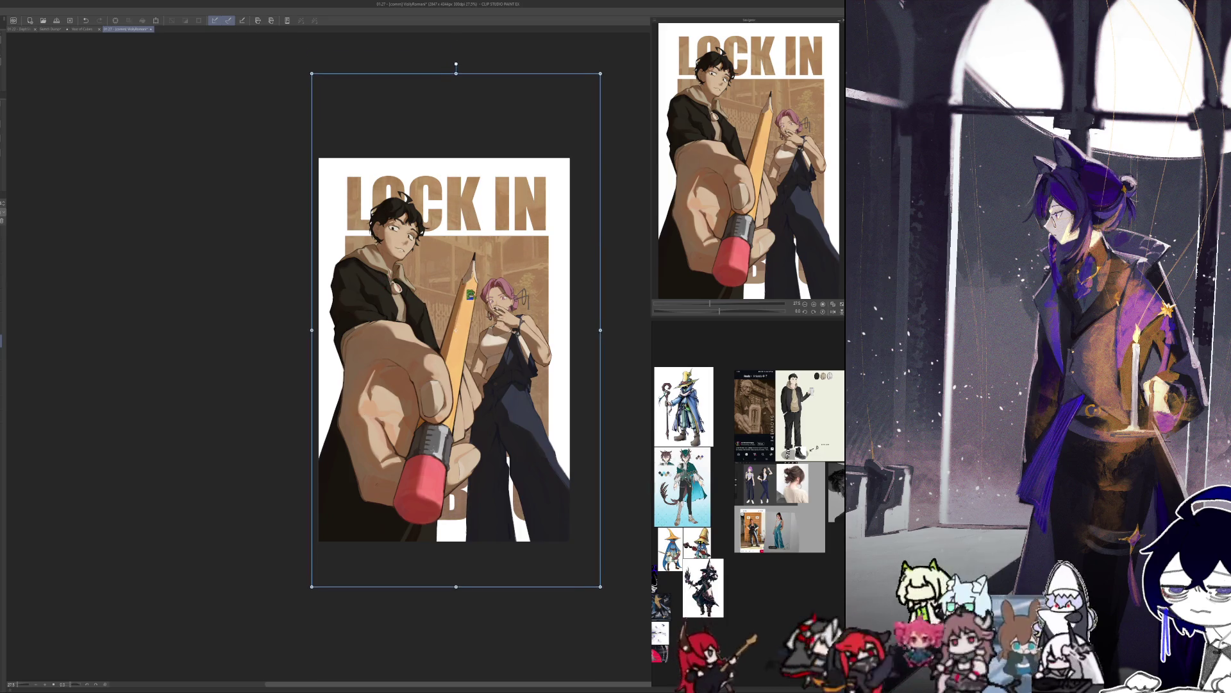
left_click_drag(466, 269, 468, 265)
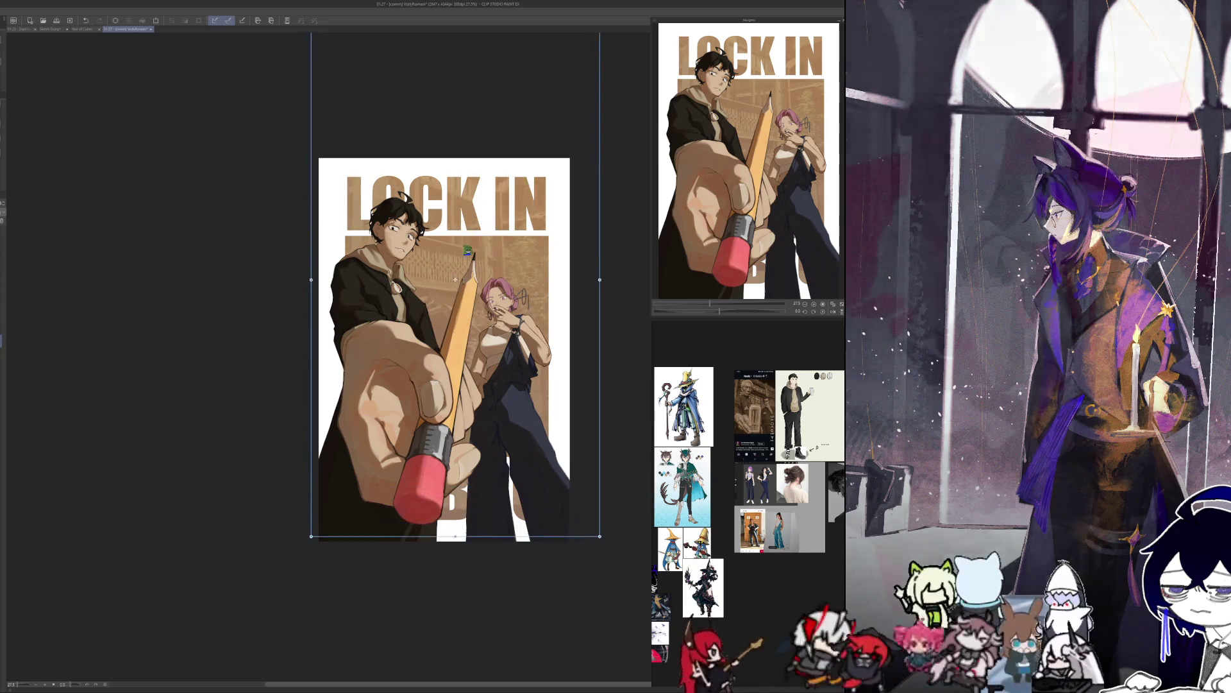
left_click_drag(468, 265, 467, 293)
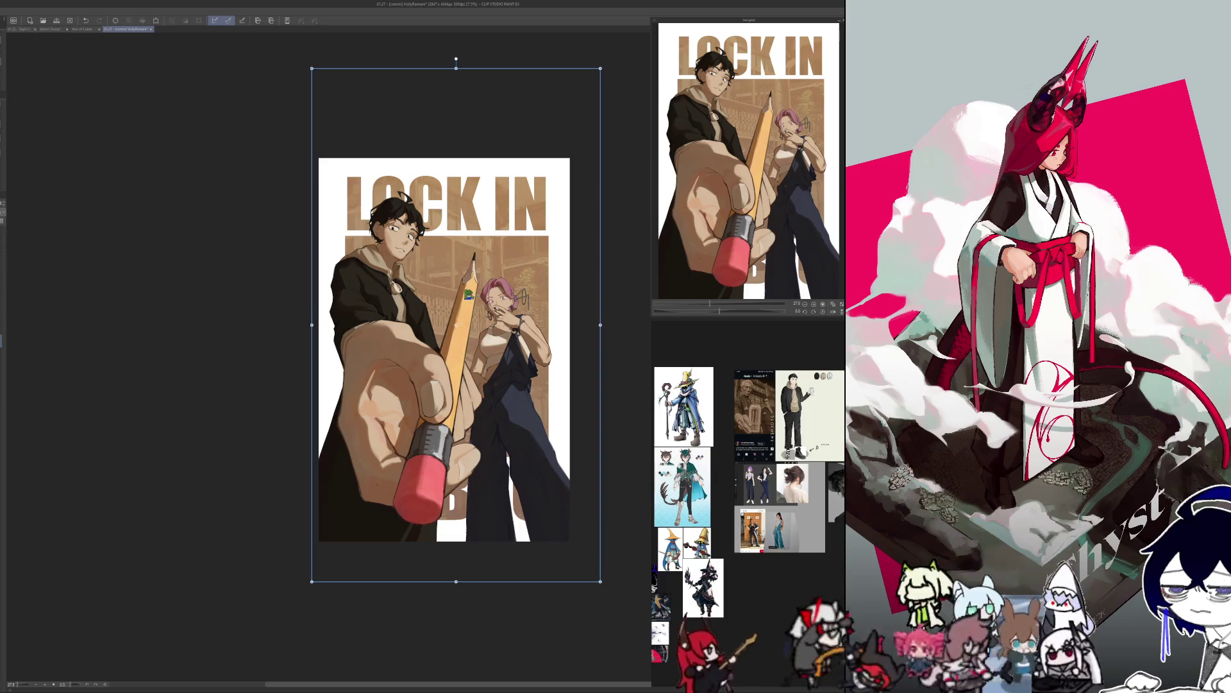
key("Return")
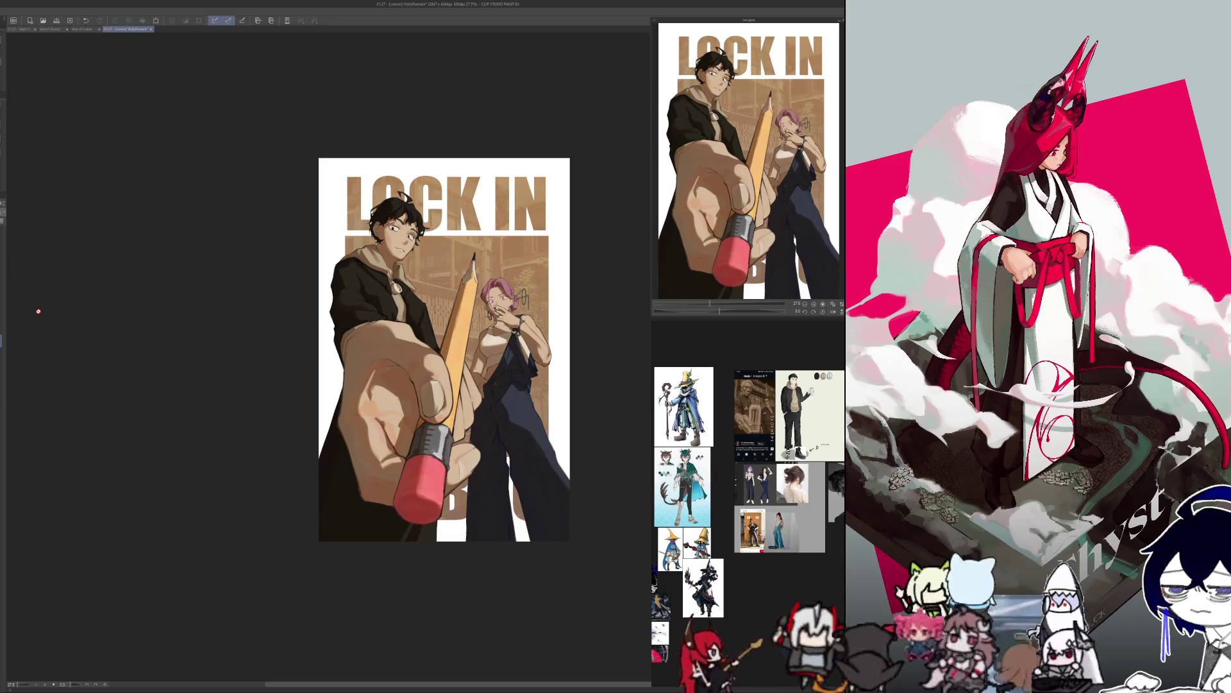
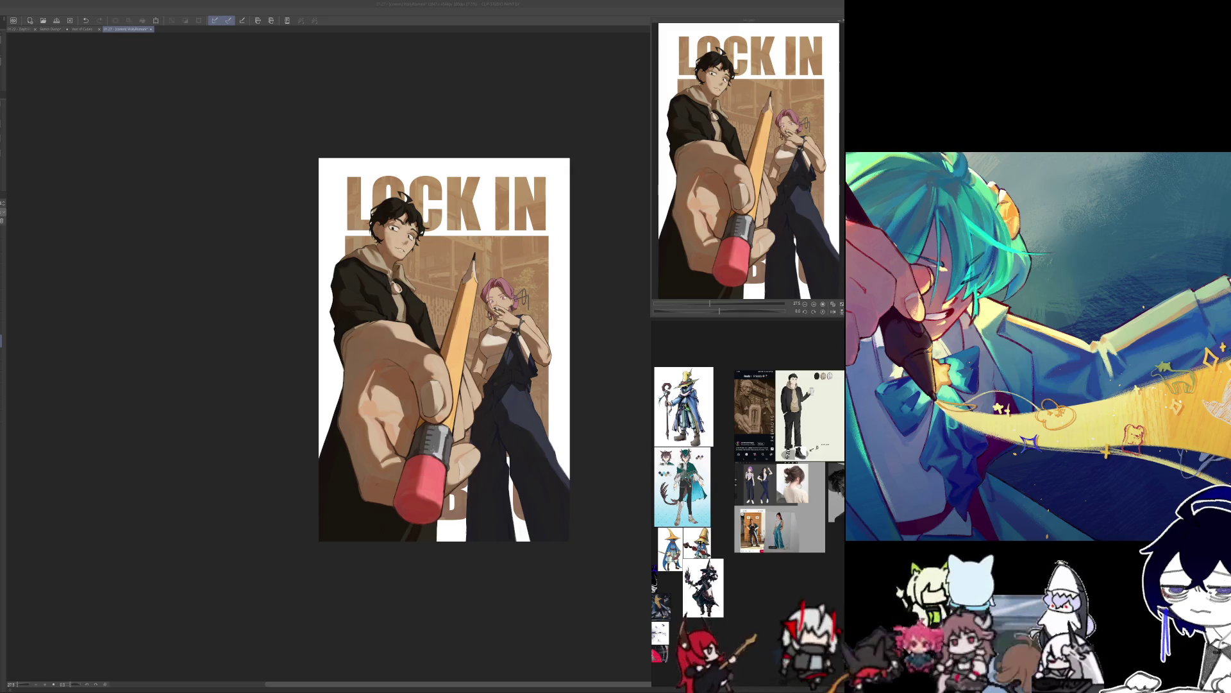
Bring back the brown BRO lettering at the poster's bottom, comparing it shown and hidden.
left_click_drag(345, 236, 549, 456)
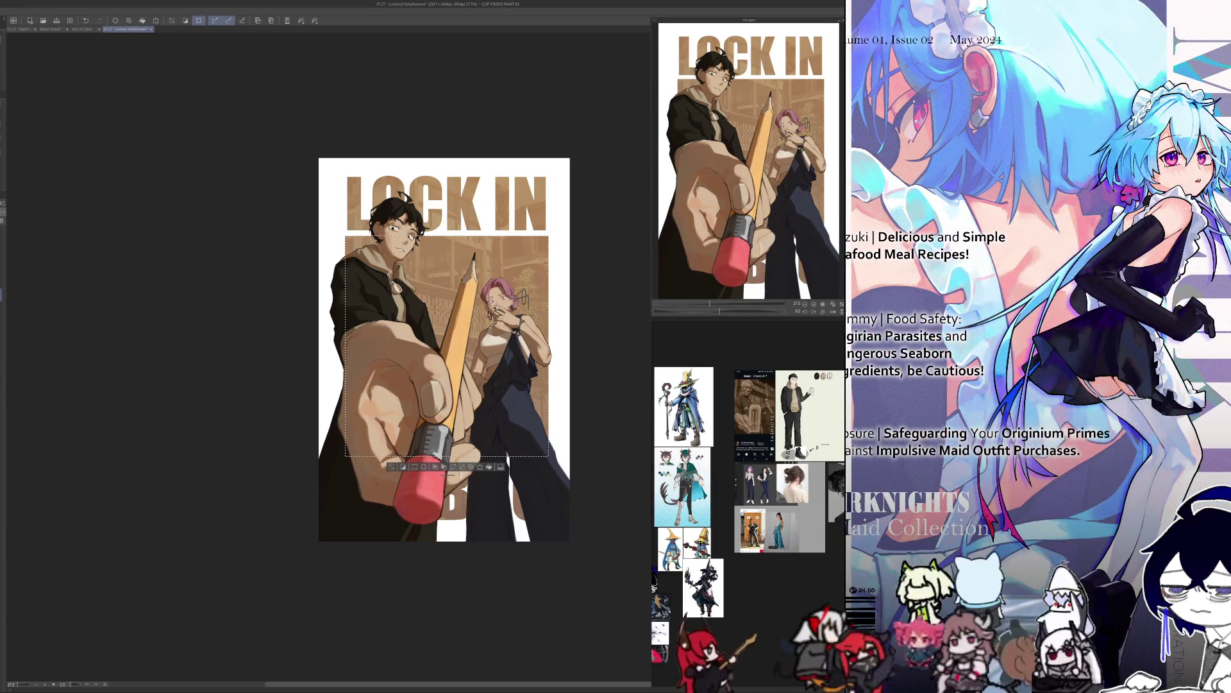
key("ctrl+z")
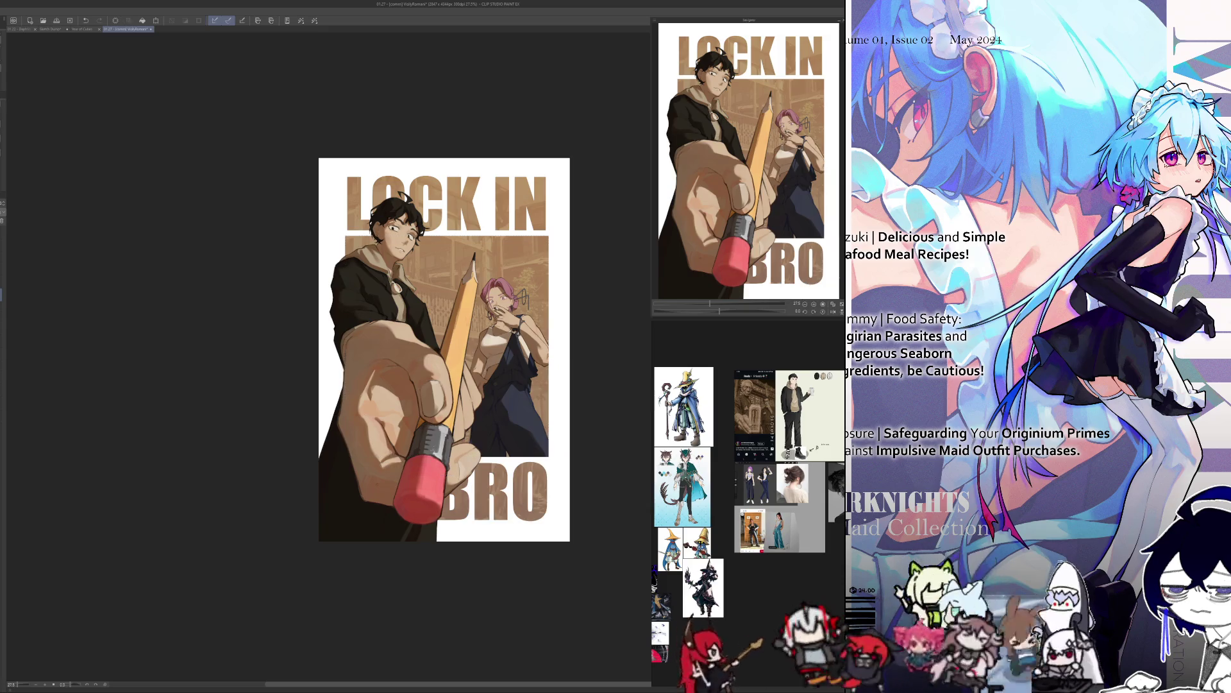
key("ctrl+z")
key("ctrl+z")
key("ctrl+y")
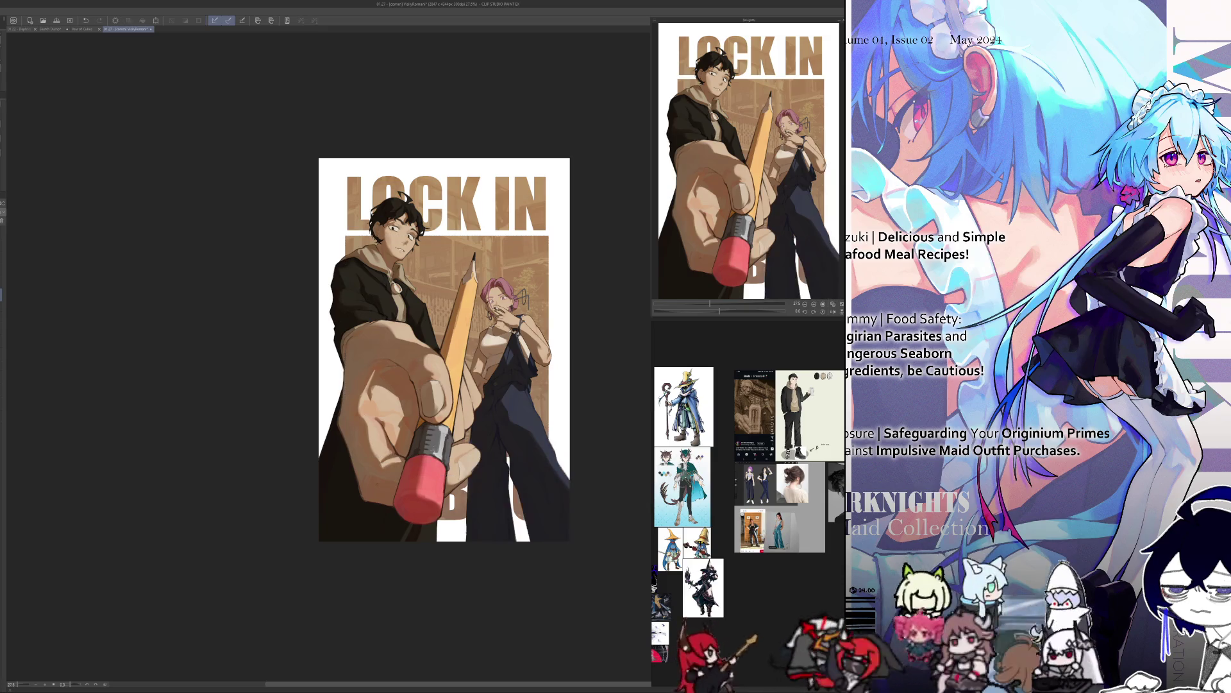
key("ctrl+z")
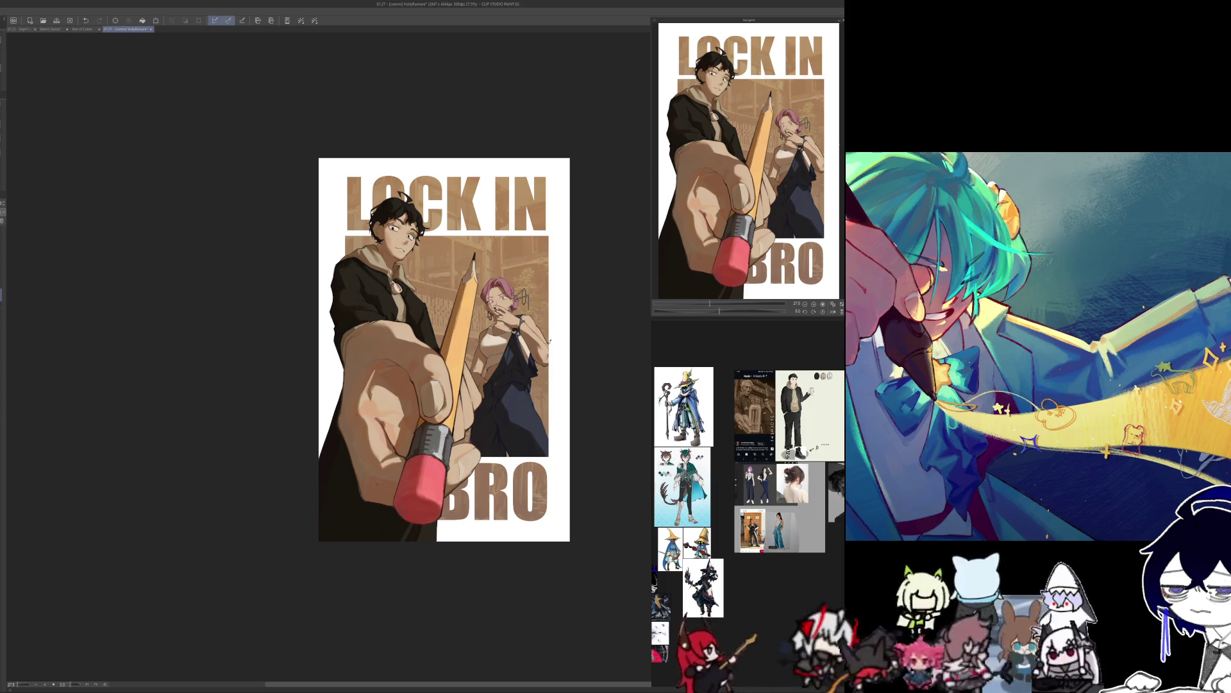
Add a small looping stroke beside the woman's arm, then lasso her and deselect.
left_click_drag(549, 342, 550, 340)
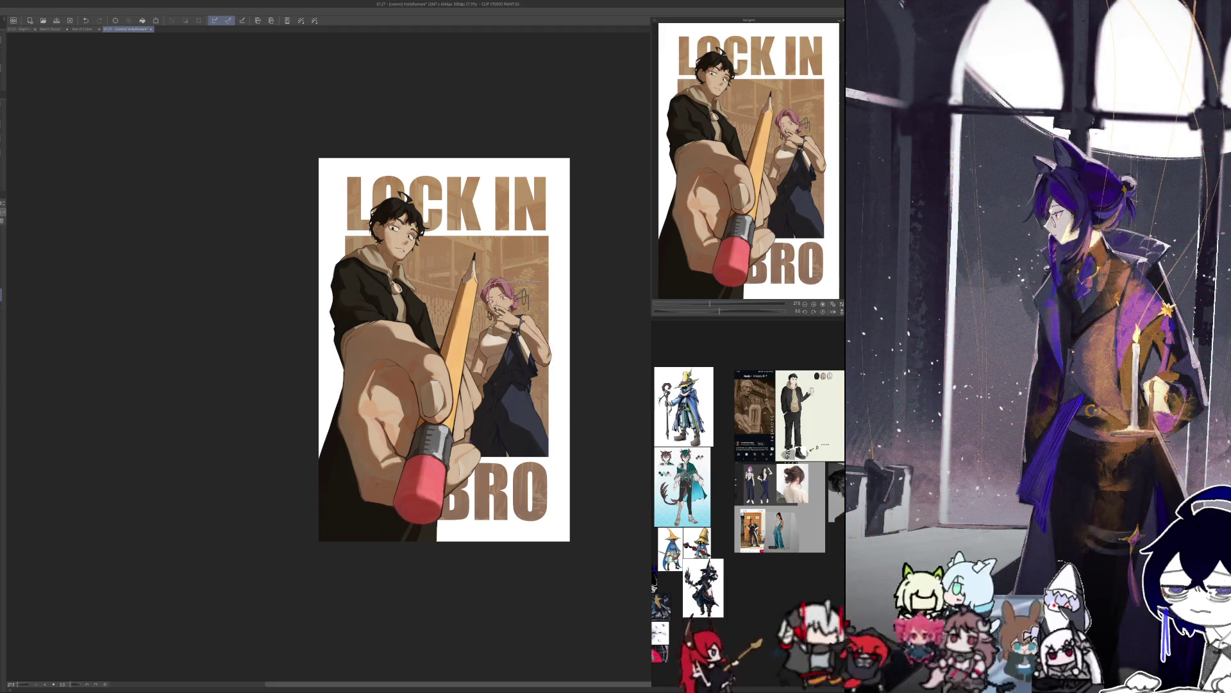
left_click_drag(569, 280, 591, 353)
left_click(468, 438)
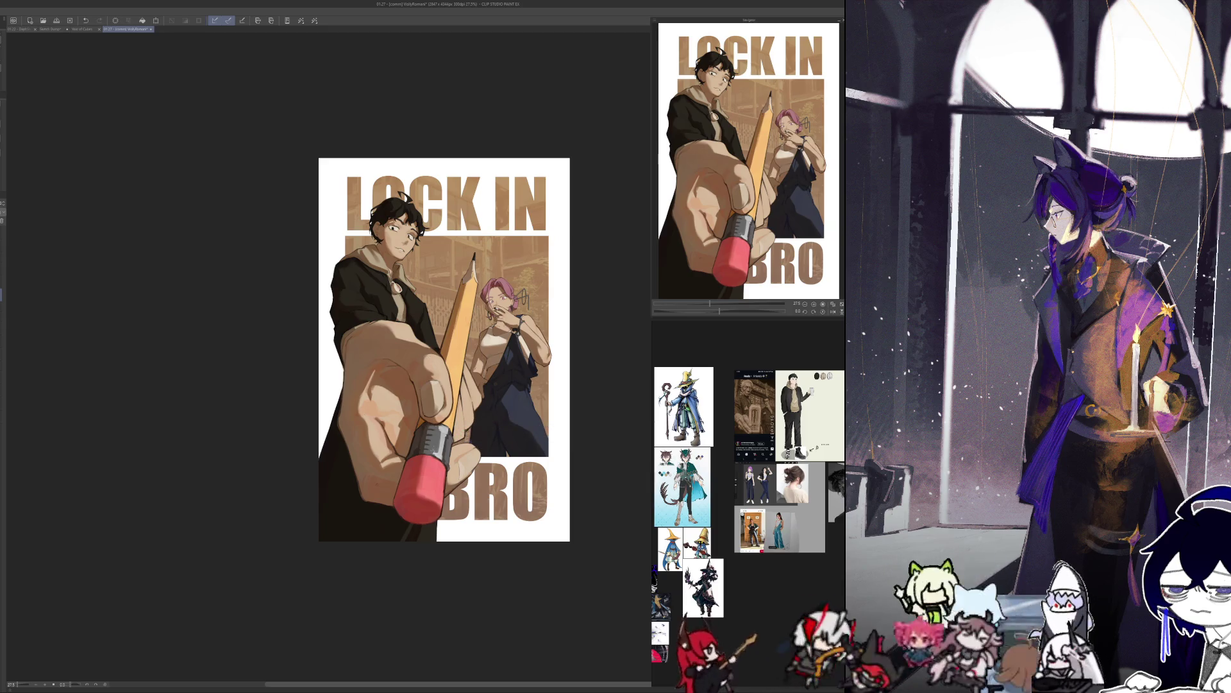
Pan and zoom into the poster, flipping it horizontally several times and leaving it mirrored.
left_click_drag(92, 343, 33, 315)
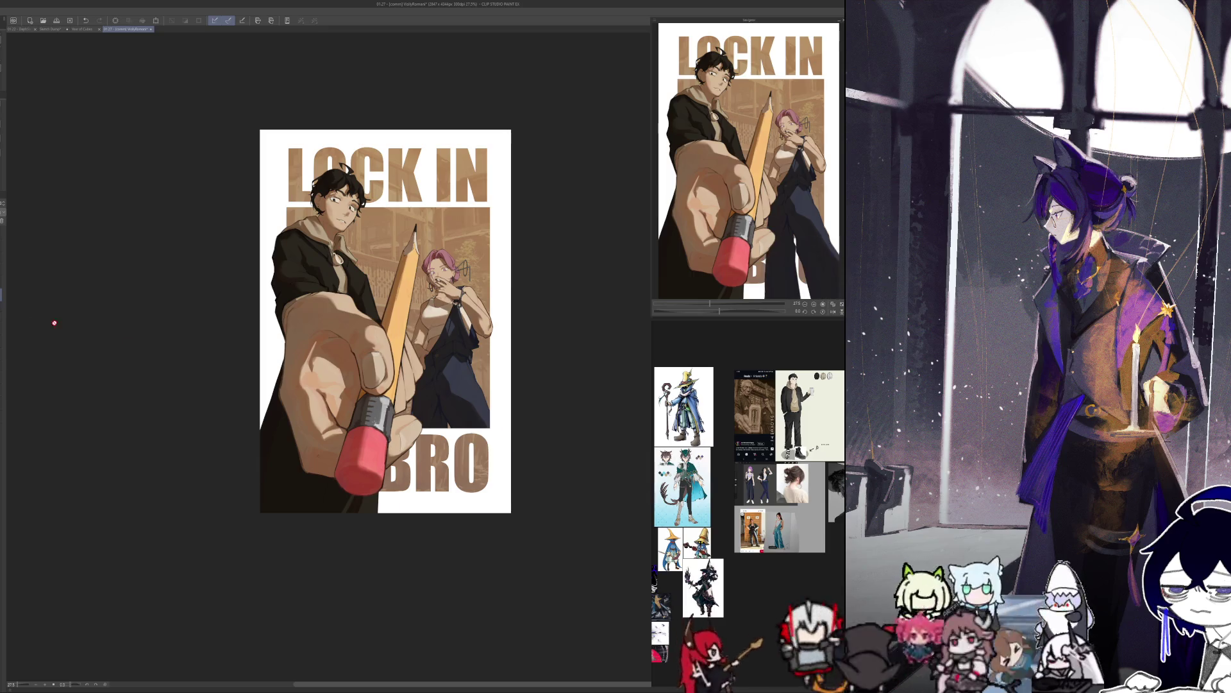
scroll(427, 556, "up", 2)
left_click_drag(426, 632, 422, 681)
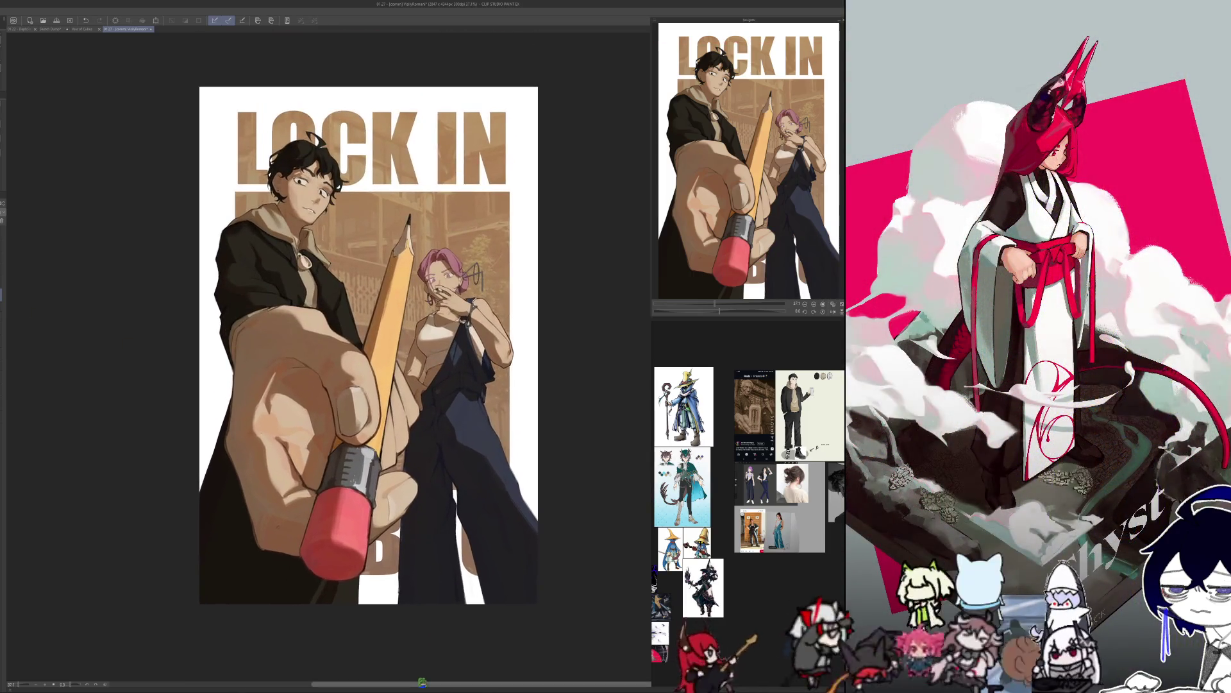
key("h")
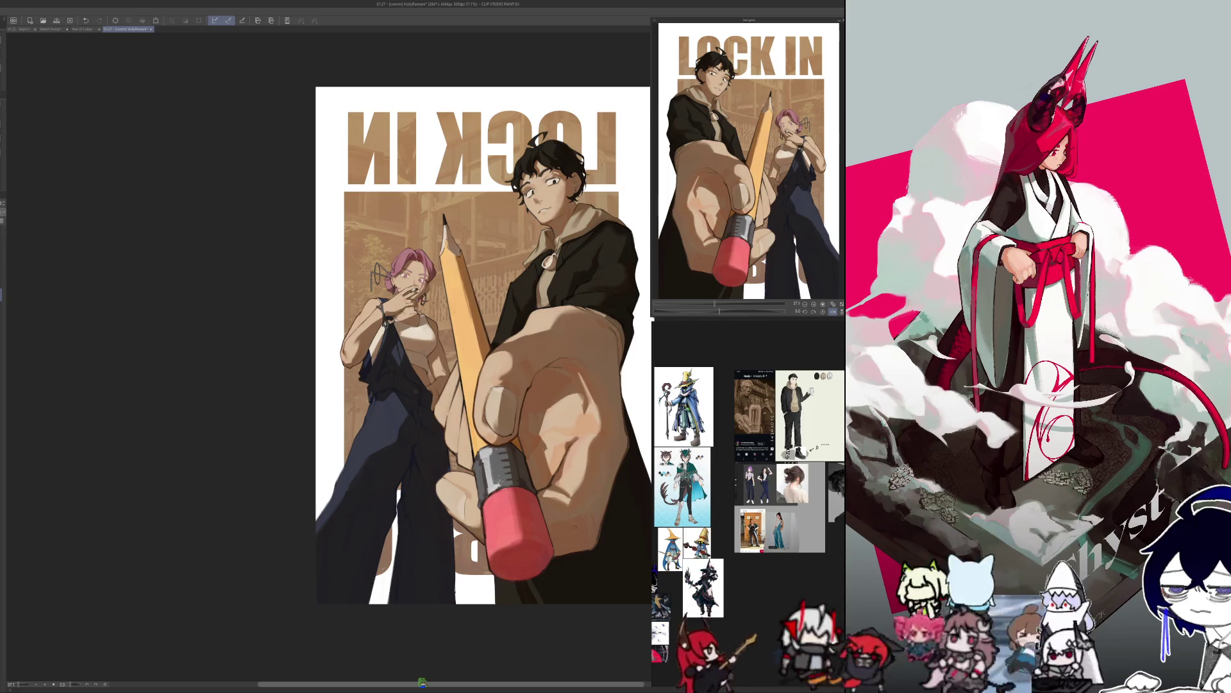
key("h")
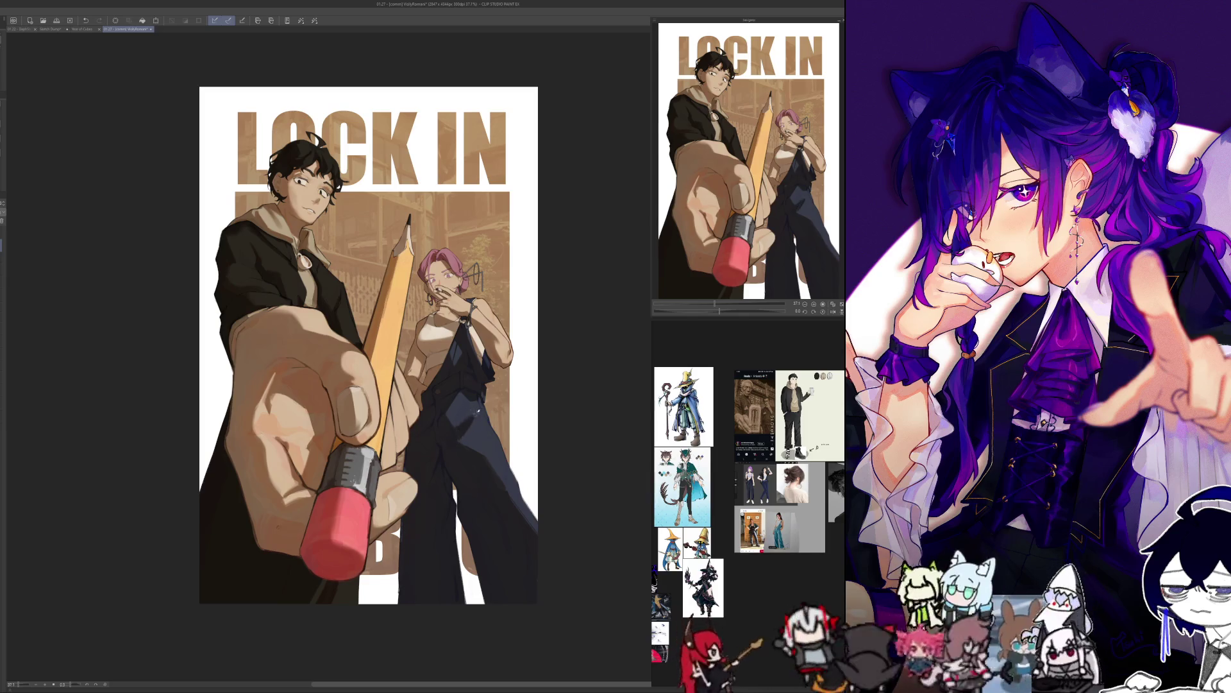
key("h")
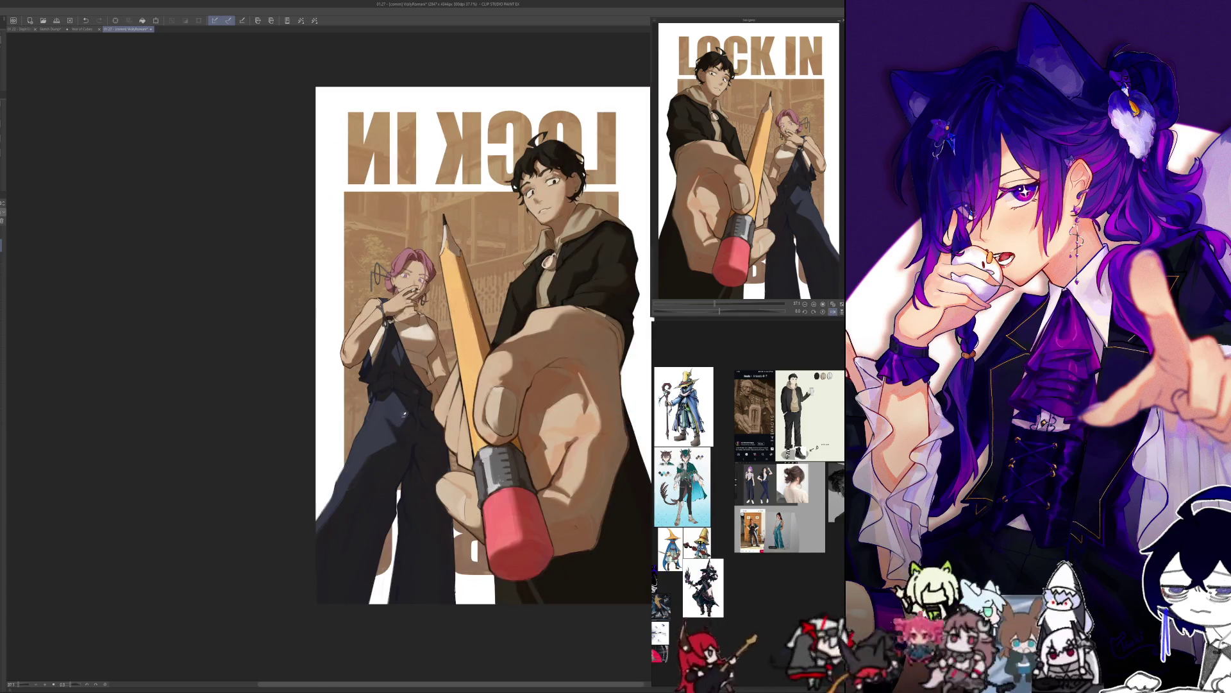
key("h")
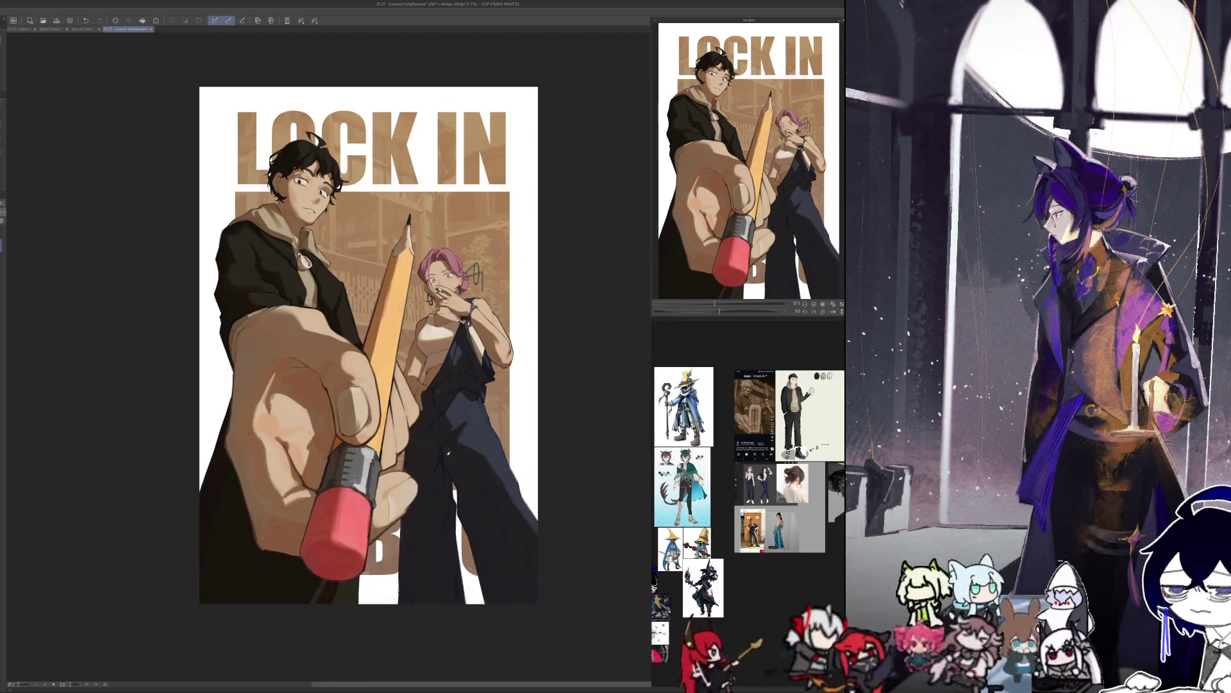
key("h")
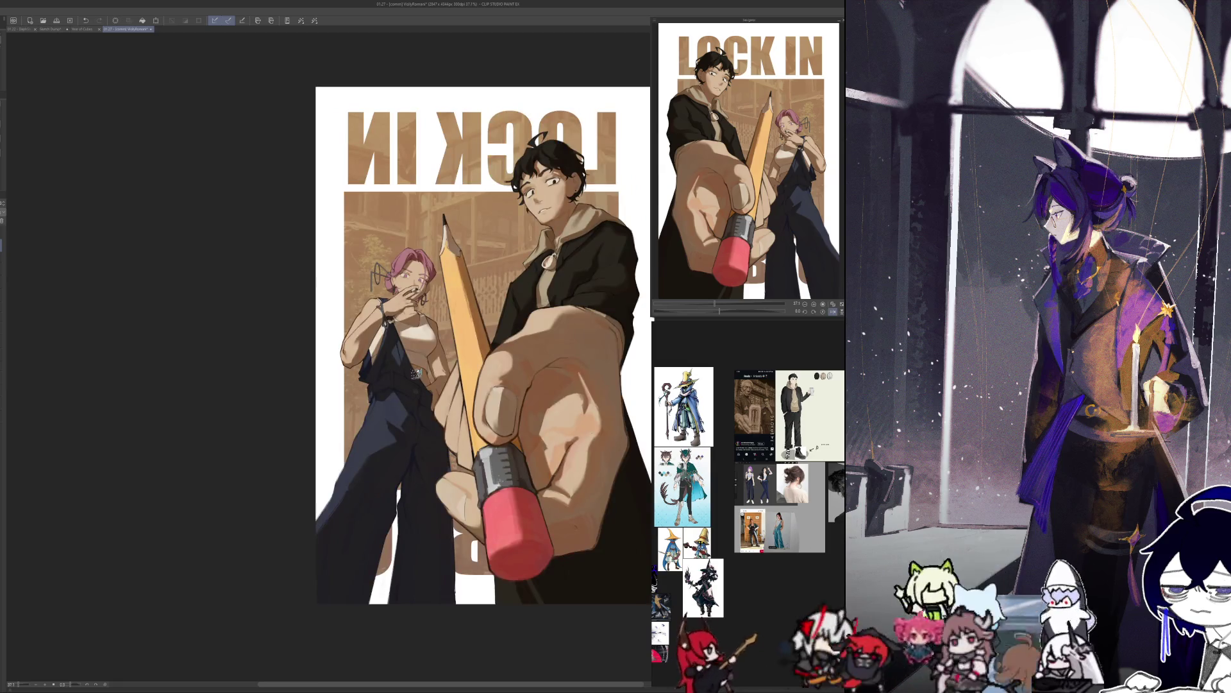
scroll(405, 405, "up", 5)
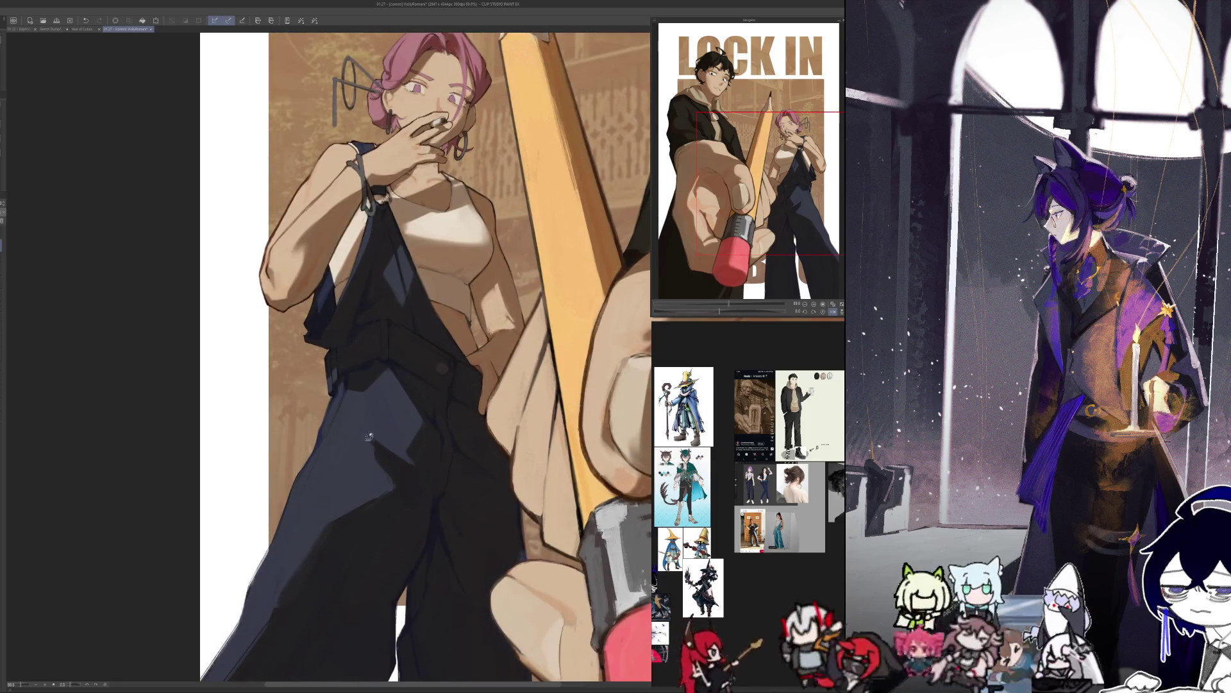
Unmirror the woman's close-up, fit the whole page to the window, and stroke the man's jaw.
key("h")
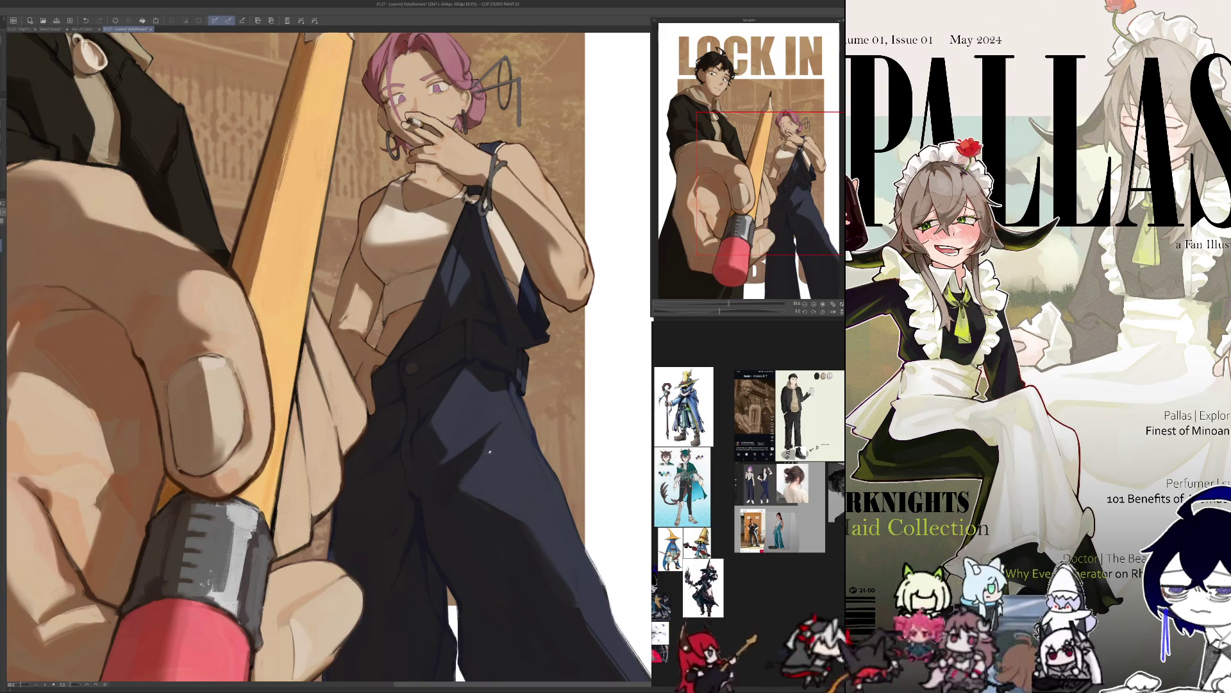
key("ctrl+0")
key("ctrl+0")
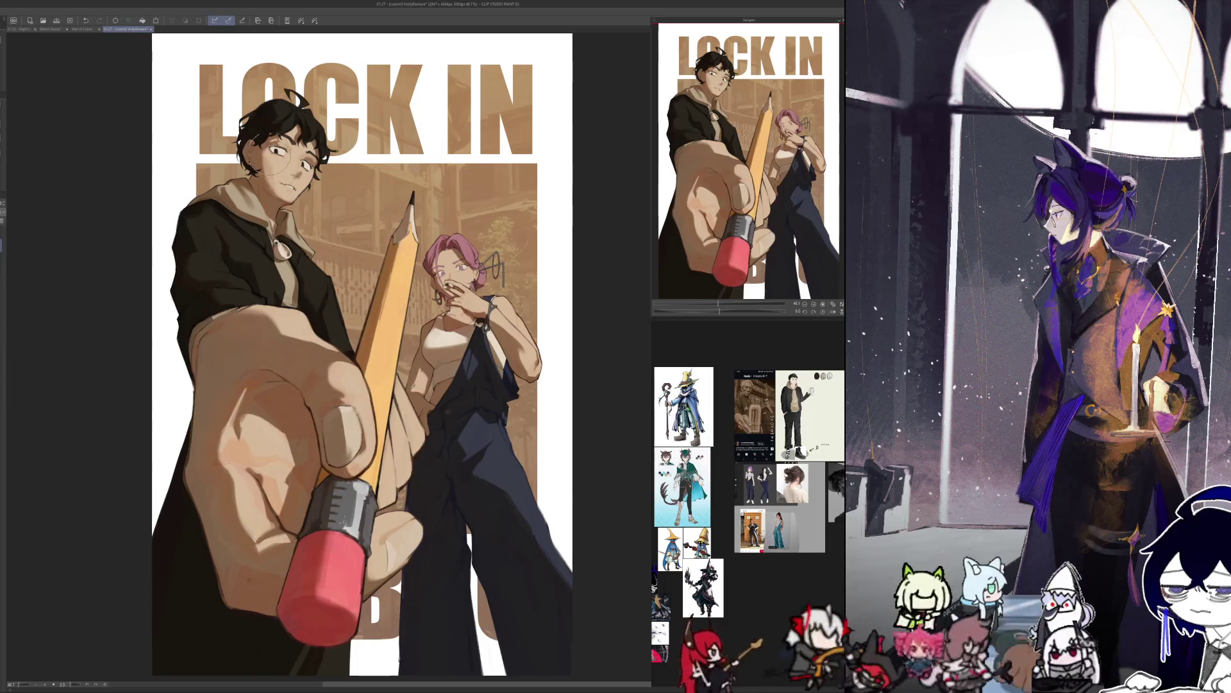
left_click_drag(258, 192, 275, 200)
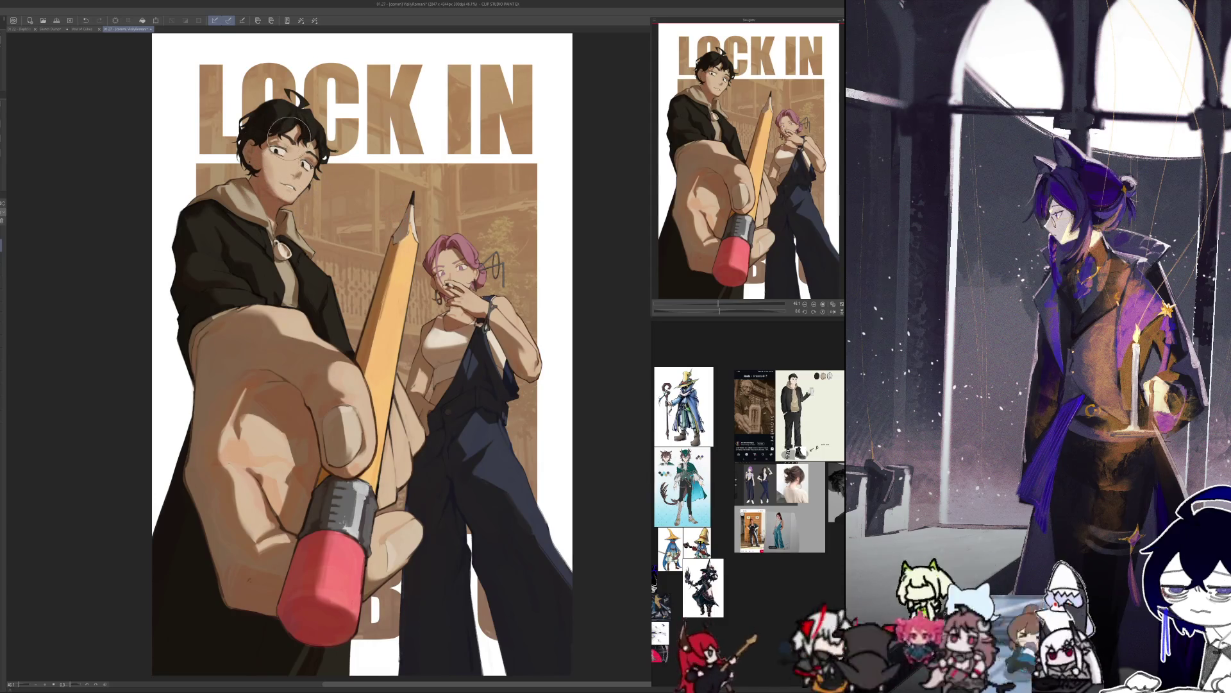
Zoom to the man's head and flip the view back and forth to check his face.
scroll(398, 366, "up", 2)
scroll(398, 366, "up", 3)
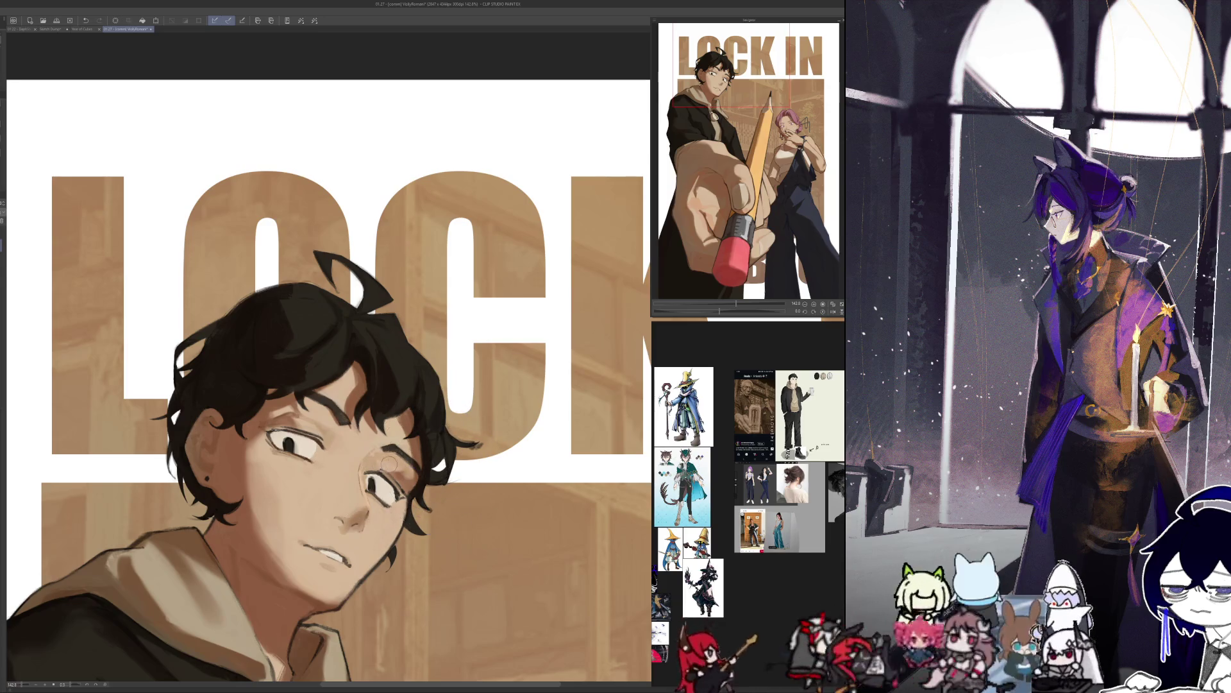
key("h")
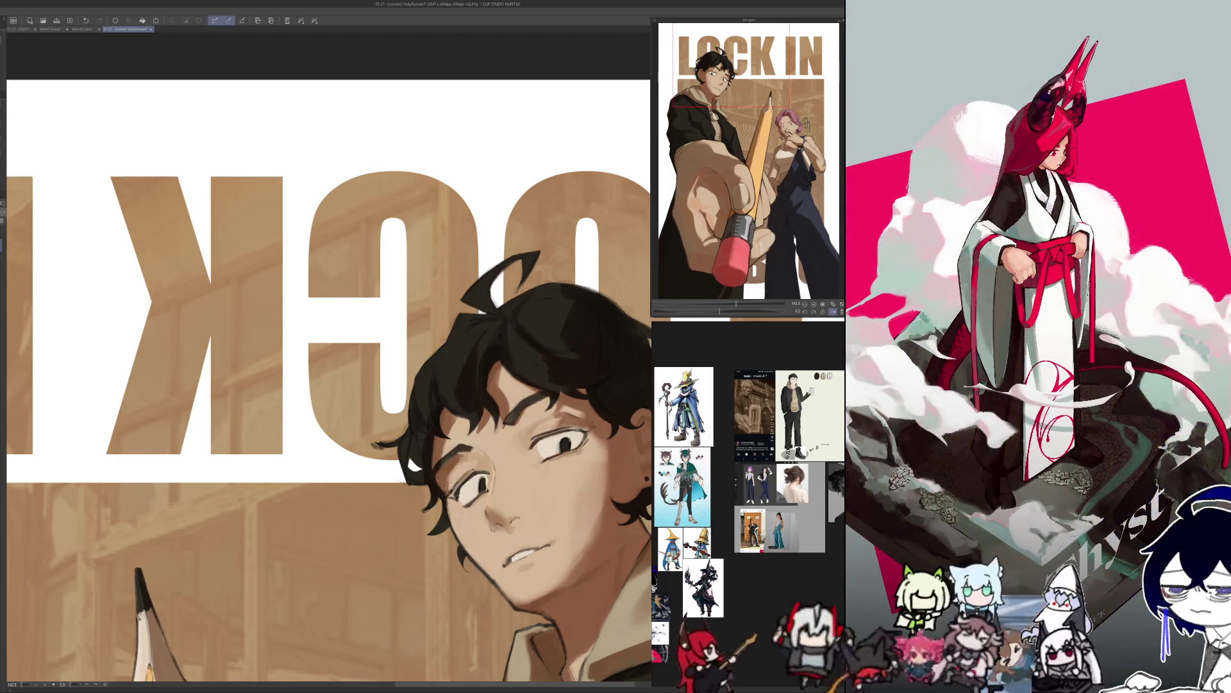
key("h")
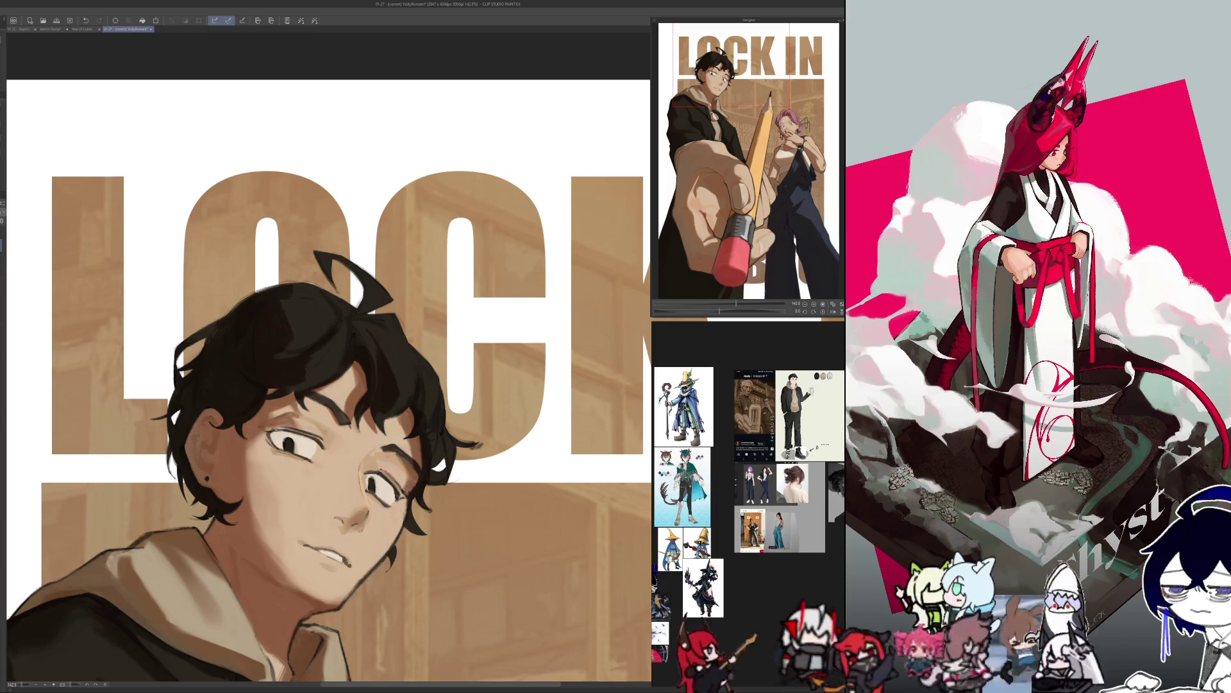
key("h")
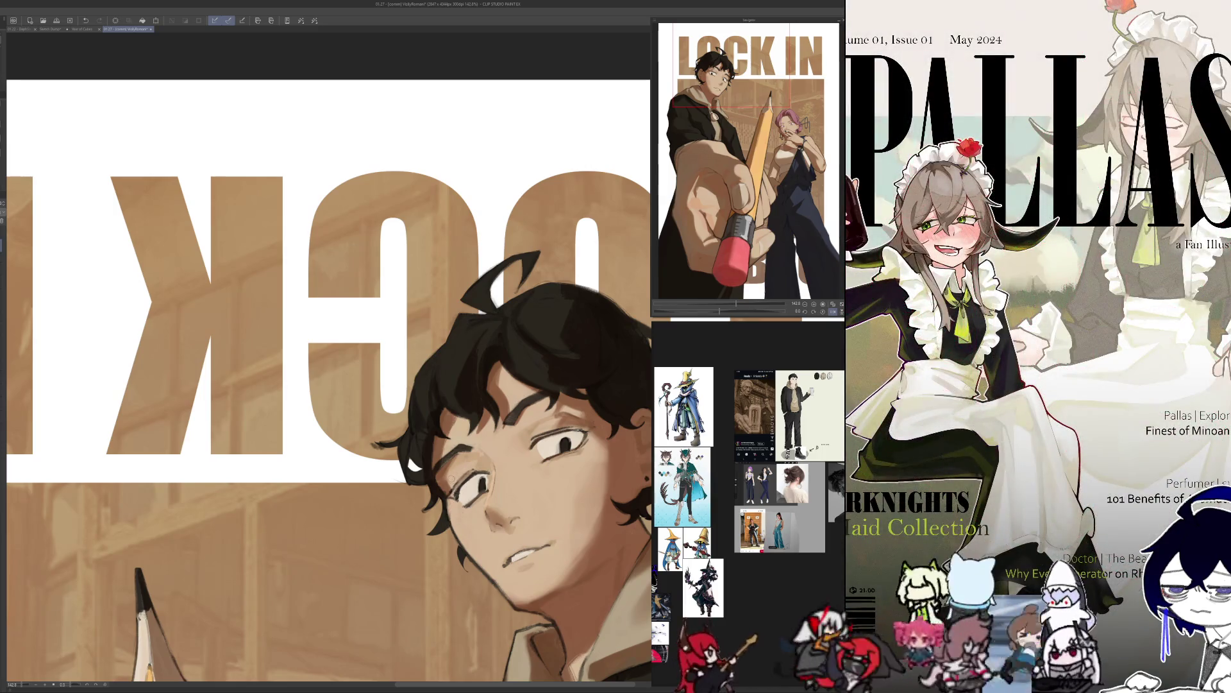
key("h")
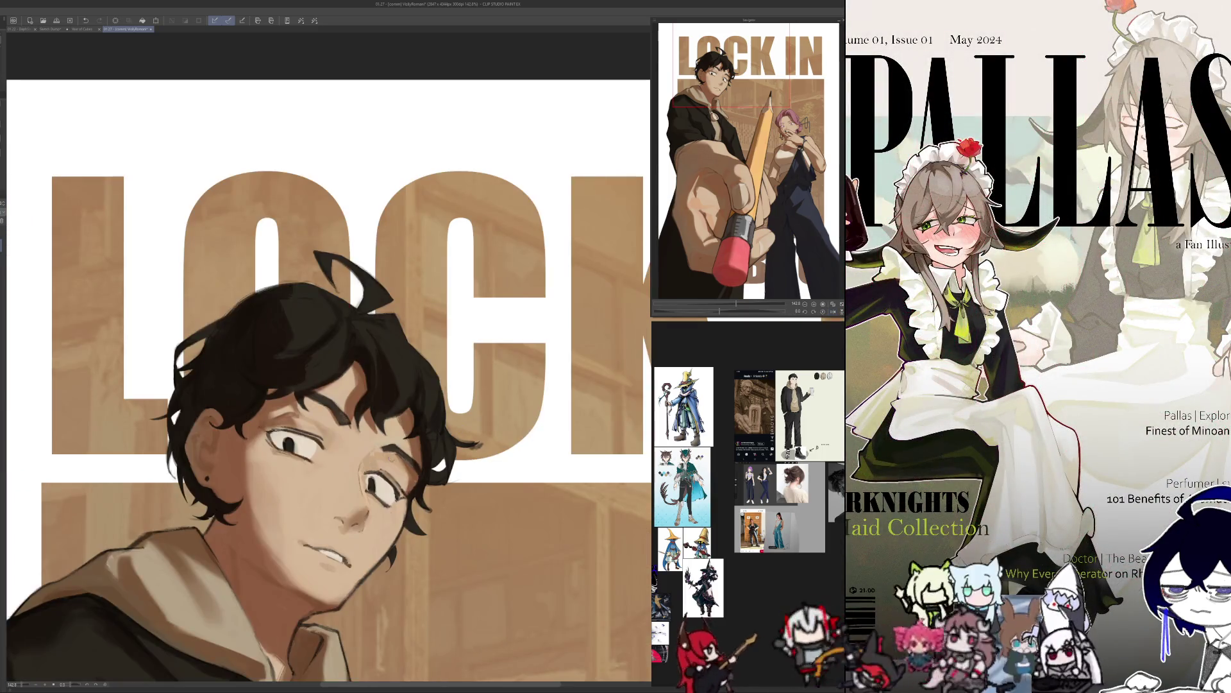
key("h")
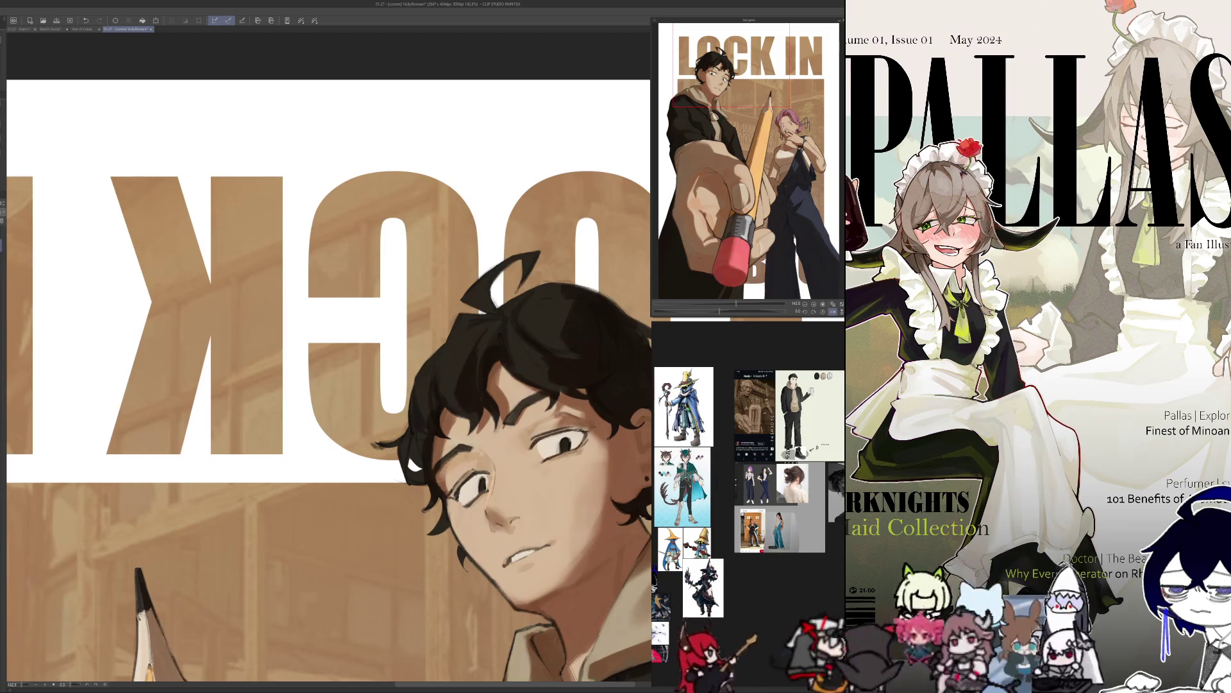
key("h")
key("h")
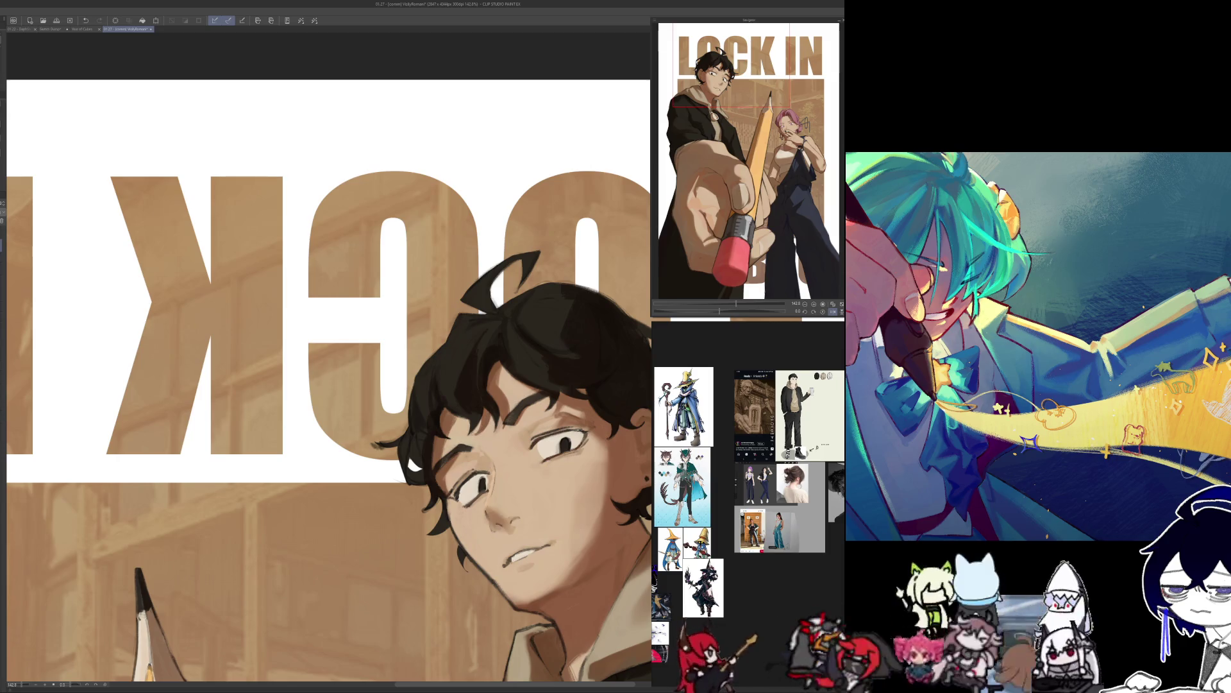
key("h")
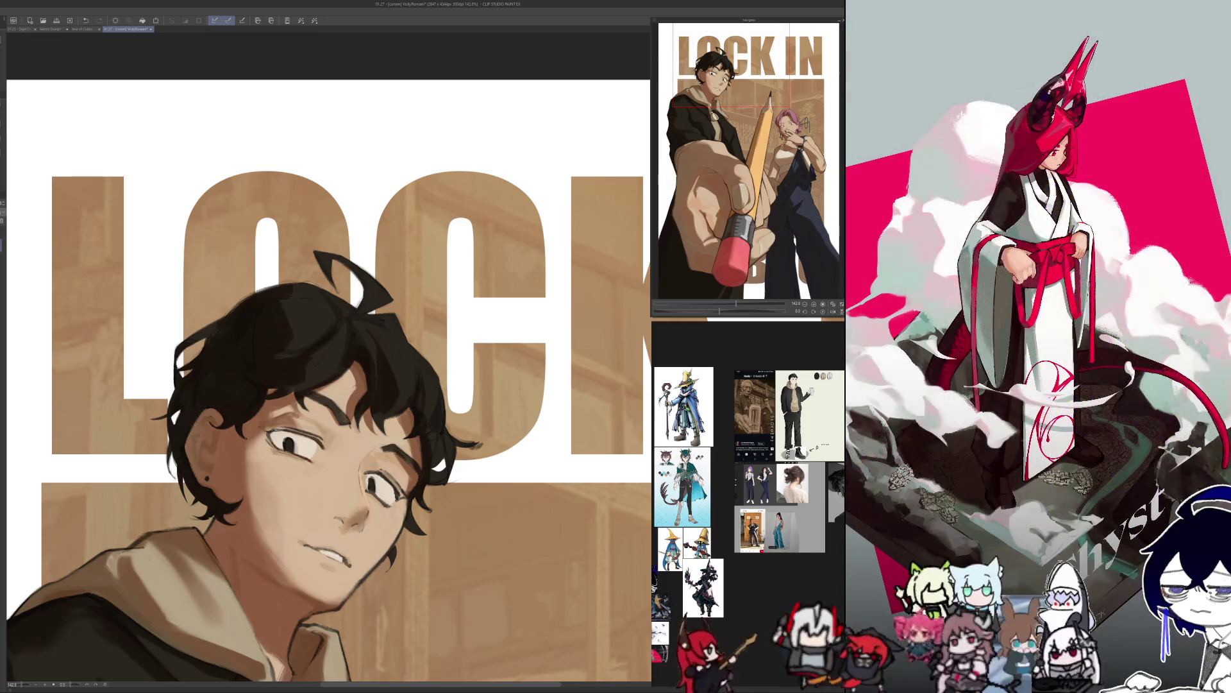
Recheck the man's face mirrored, then restore normal orientation and fit the page.
key("h")
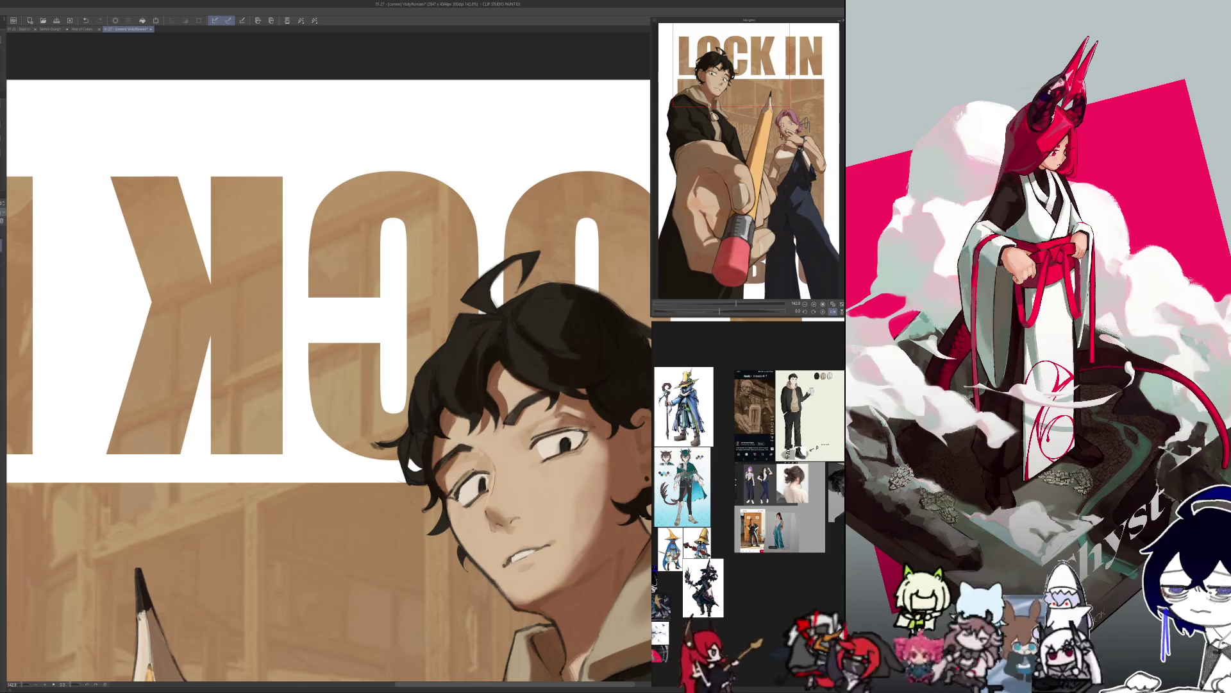
key("h")
key("h")
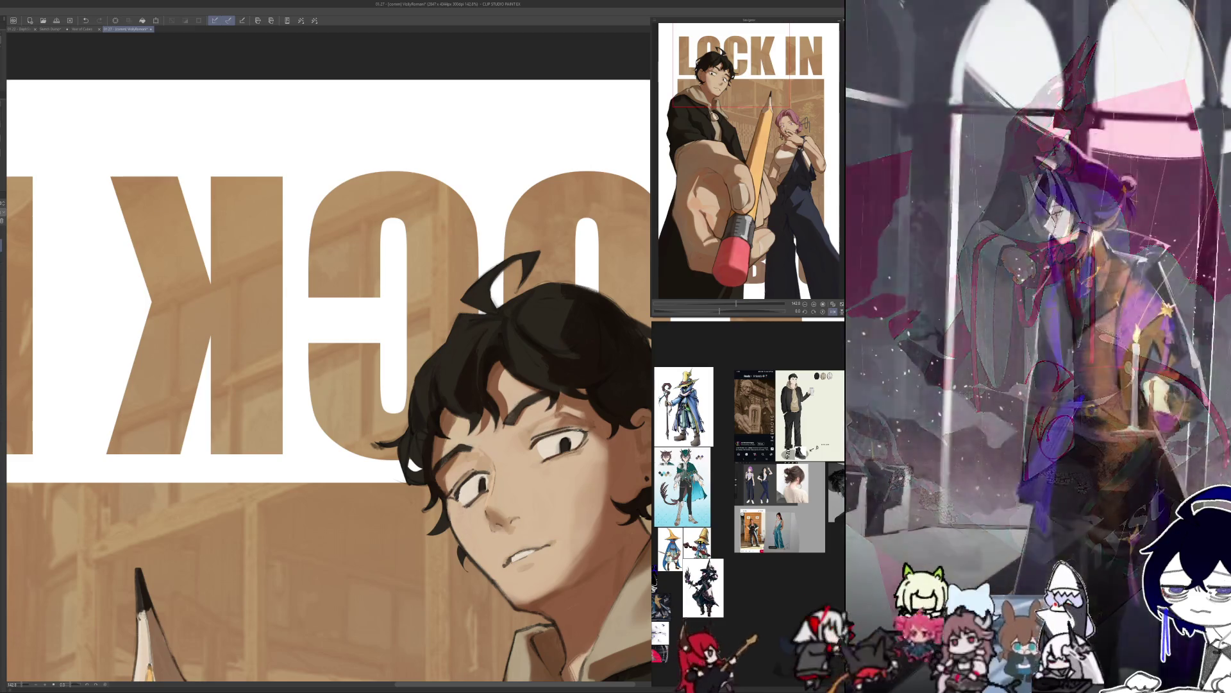
key("h")
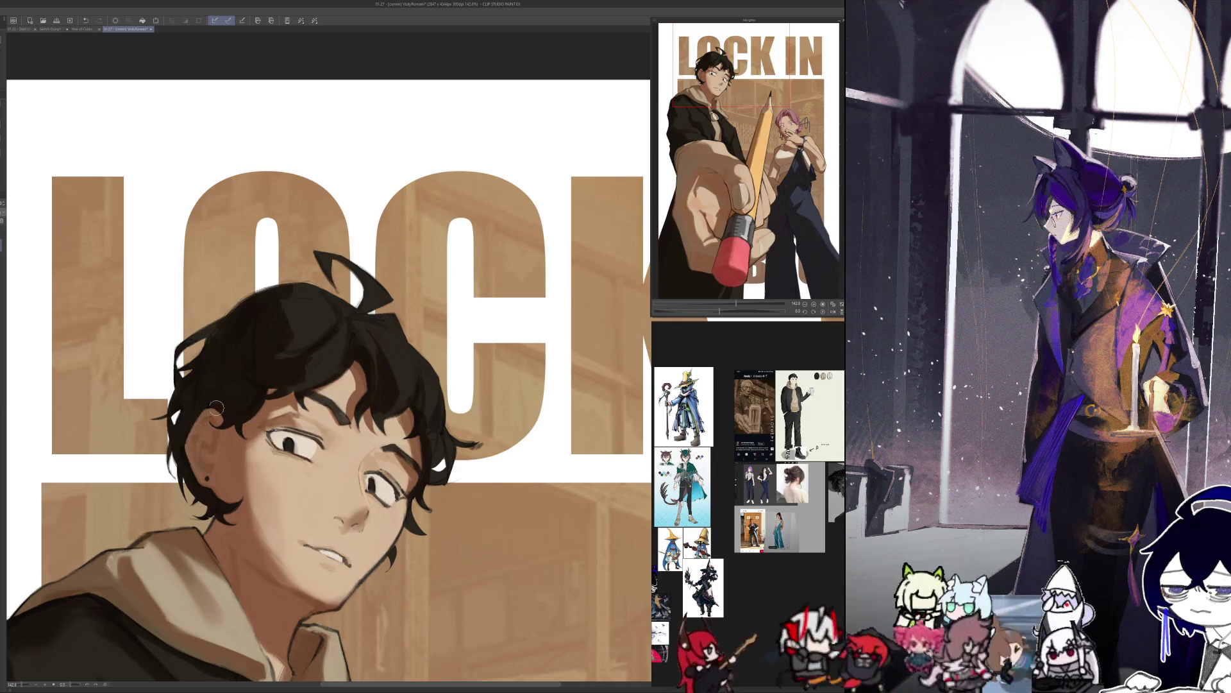
key("h")
key("h")
key("ctrl+0")
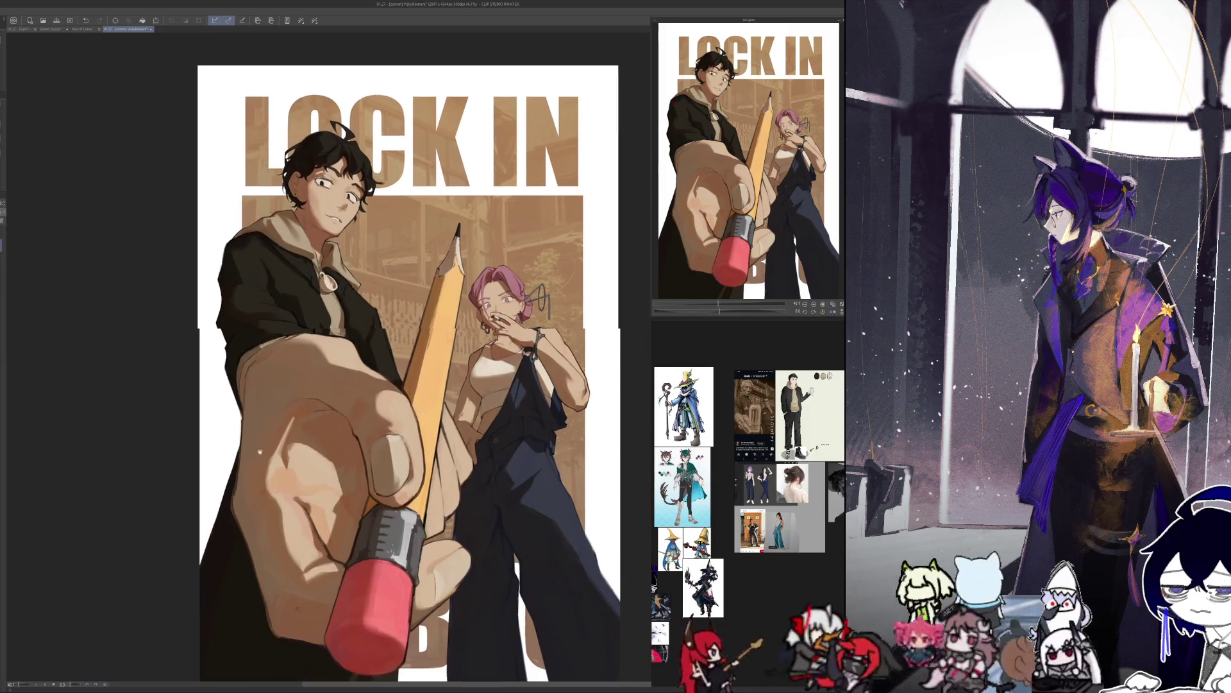
left_click_drag(303, 309, 305, 408)
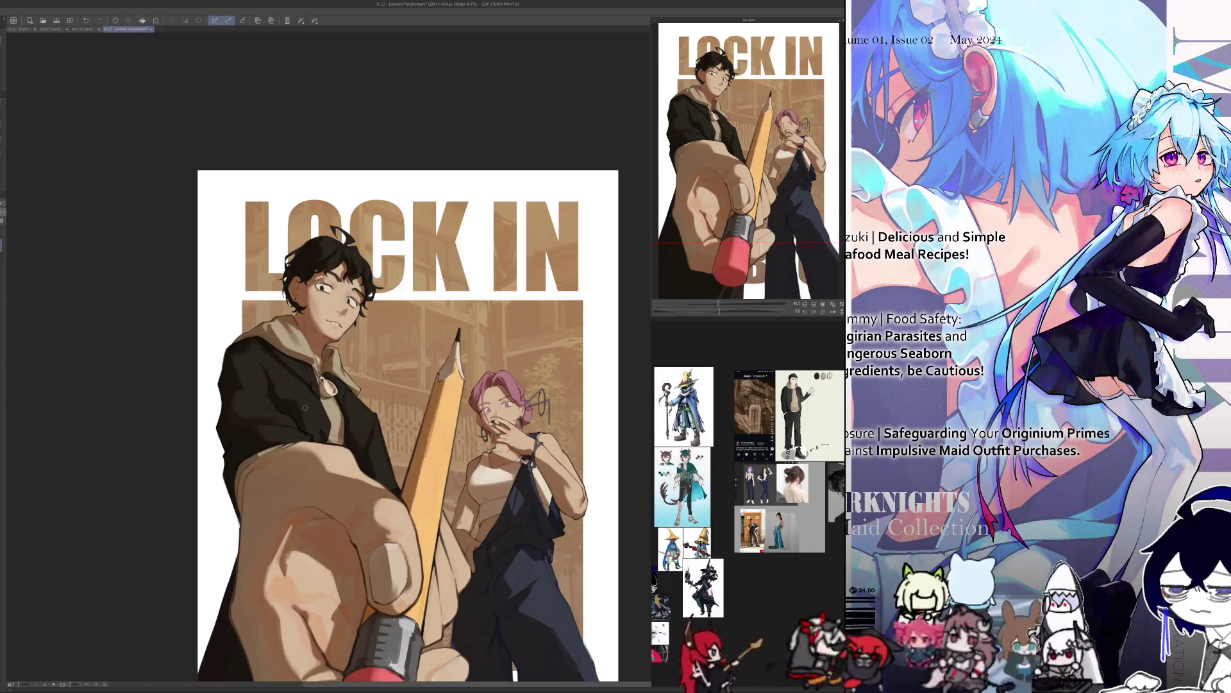
scroll(137, 445, "up", 1)
scroll(171, 593, "down", 1)
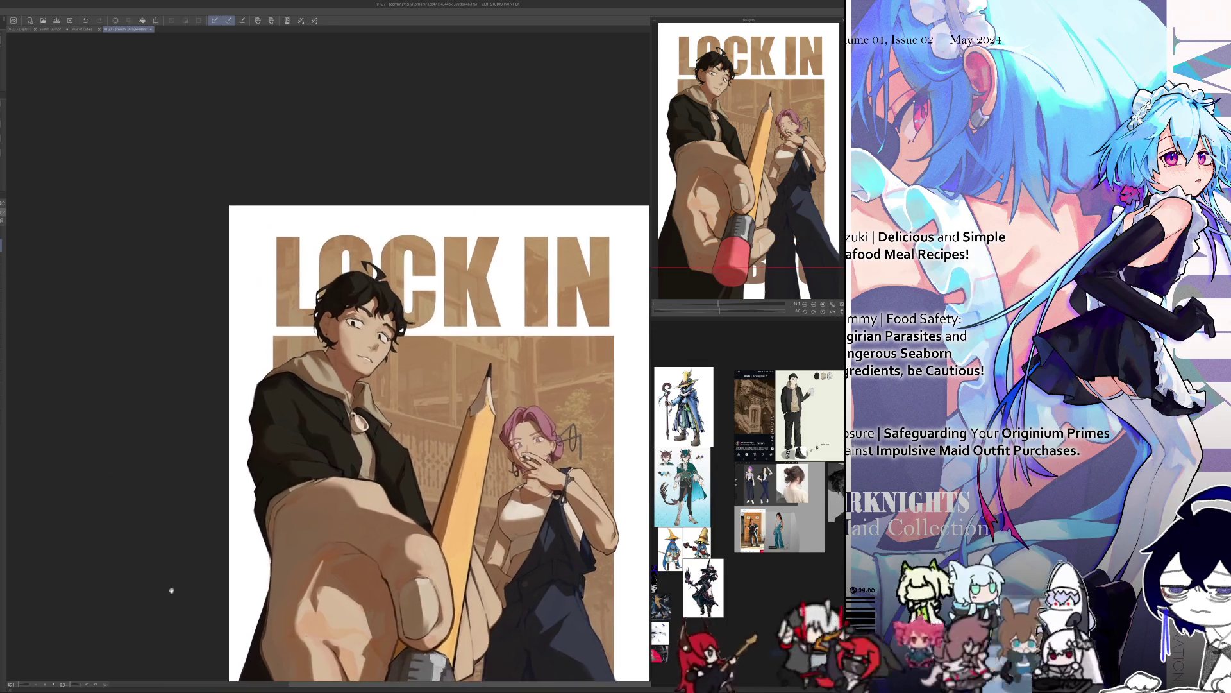
scroll(270, 228, "up", 1)
scroll(275, 244, "up", 1)
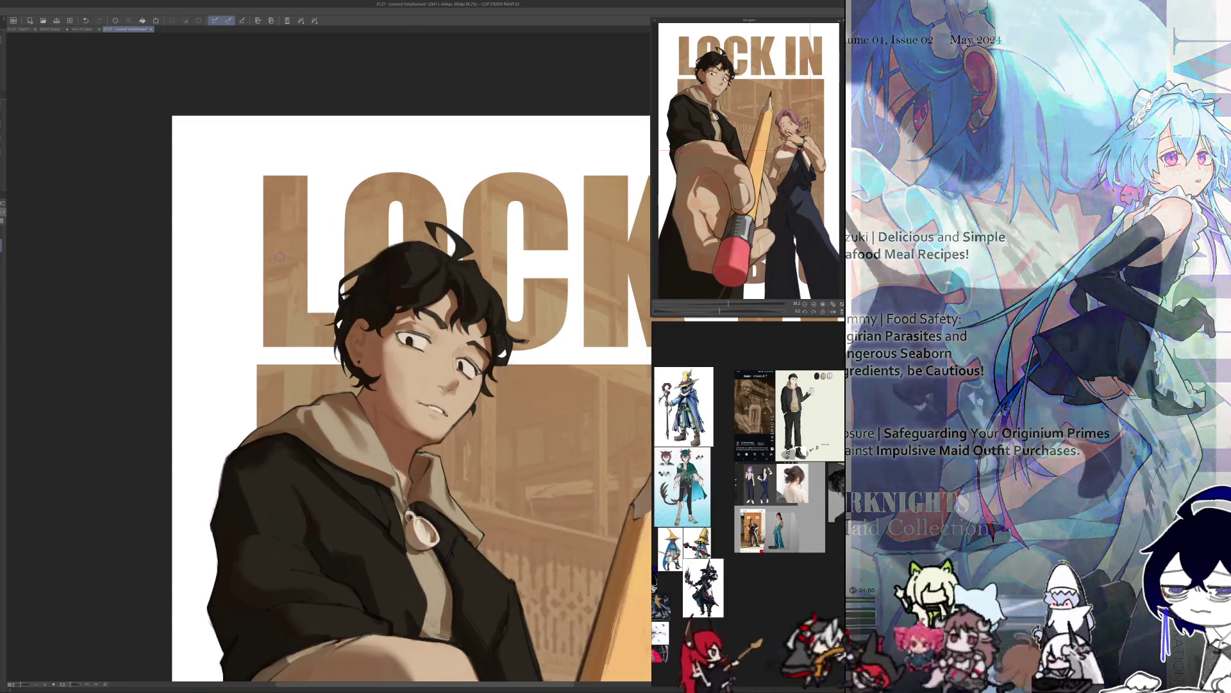
scroll(280, 257, "up", 1)
key("h")
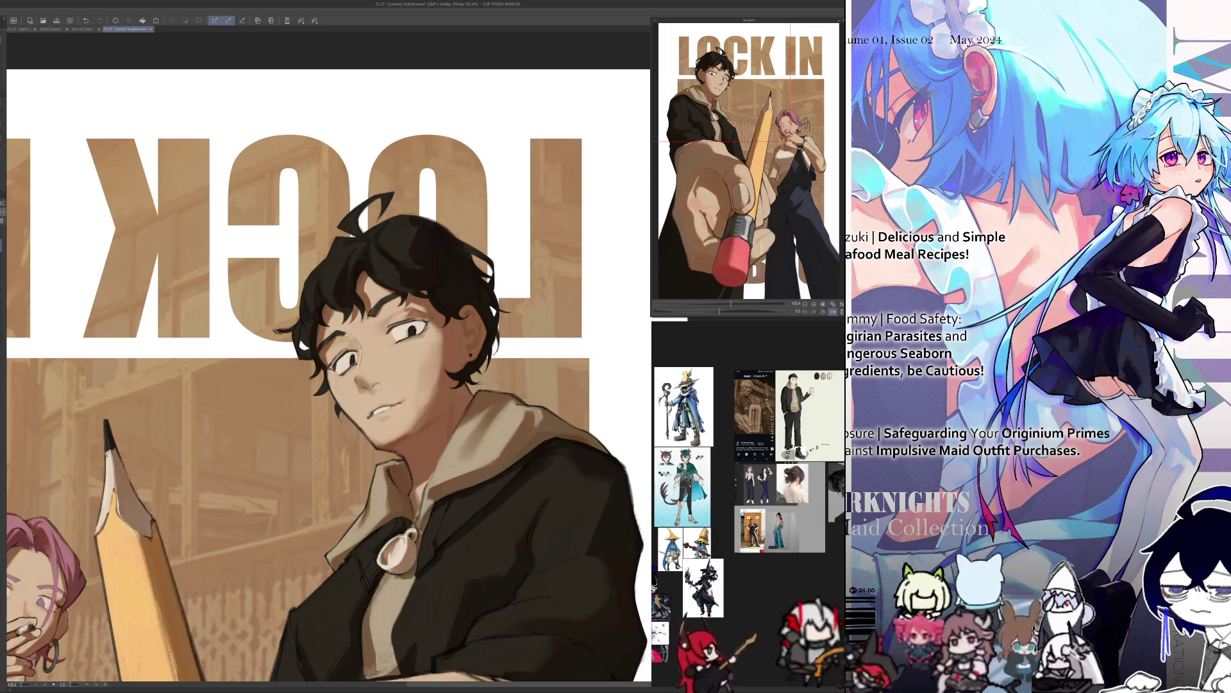
left_click_drag(467, 404, 441, 434)
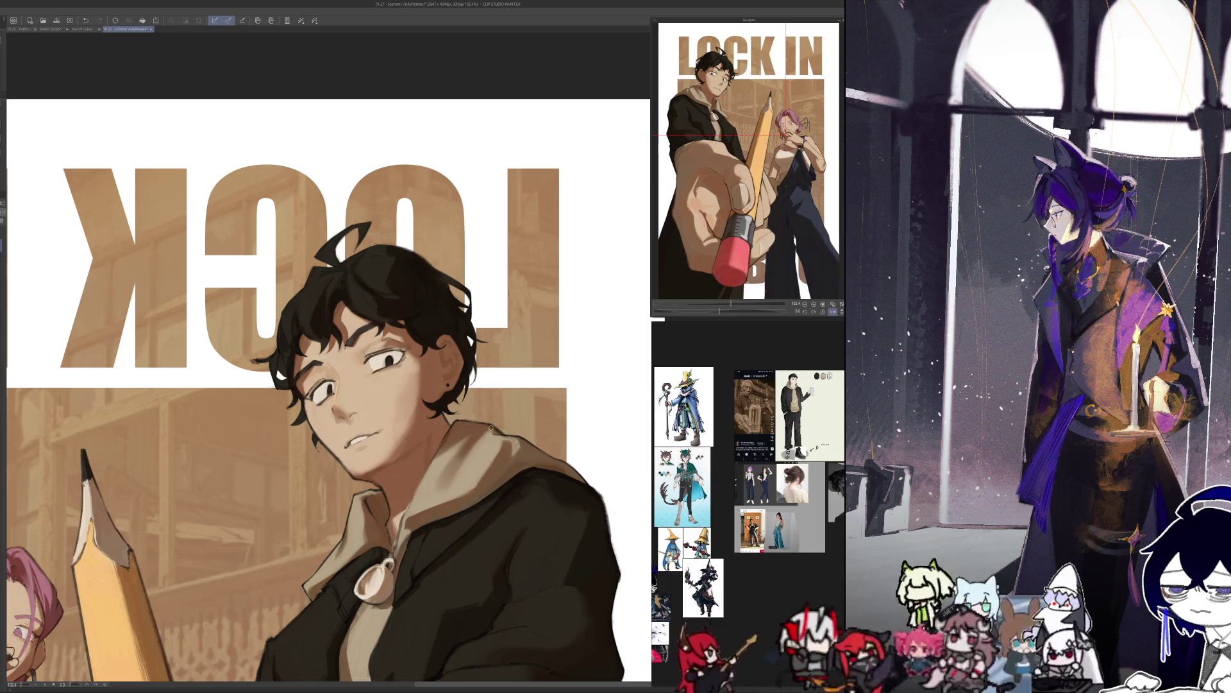
key("h")
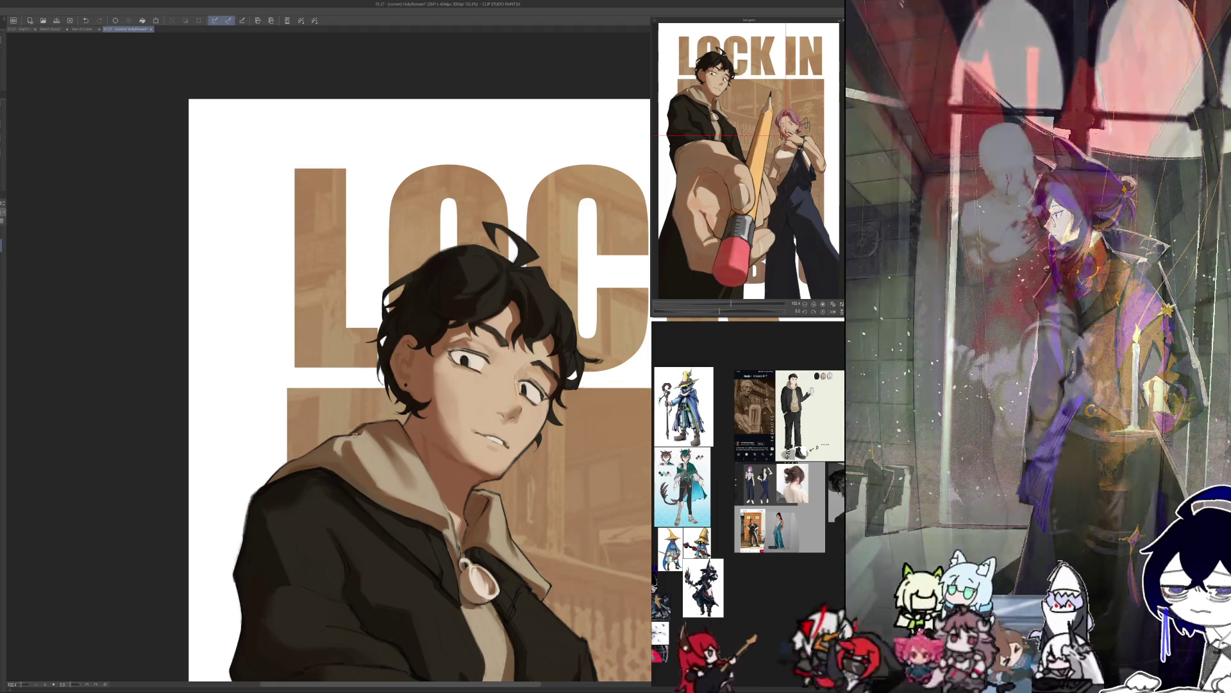
key("h")
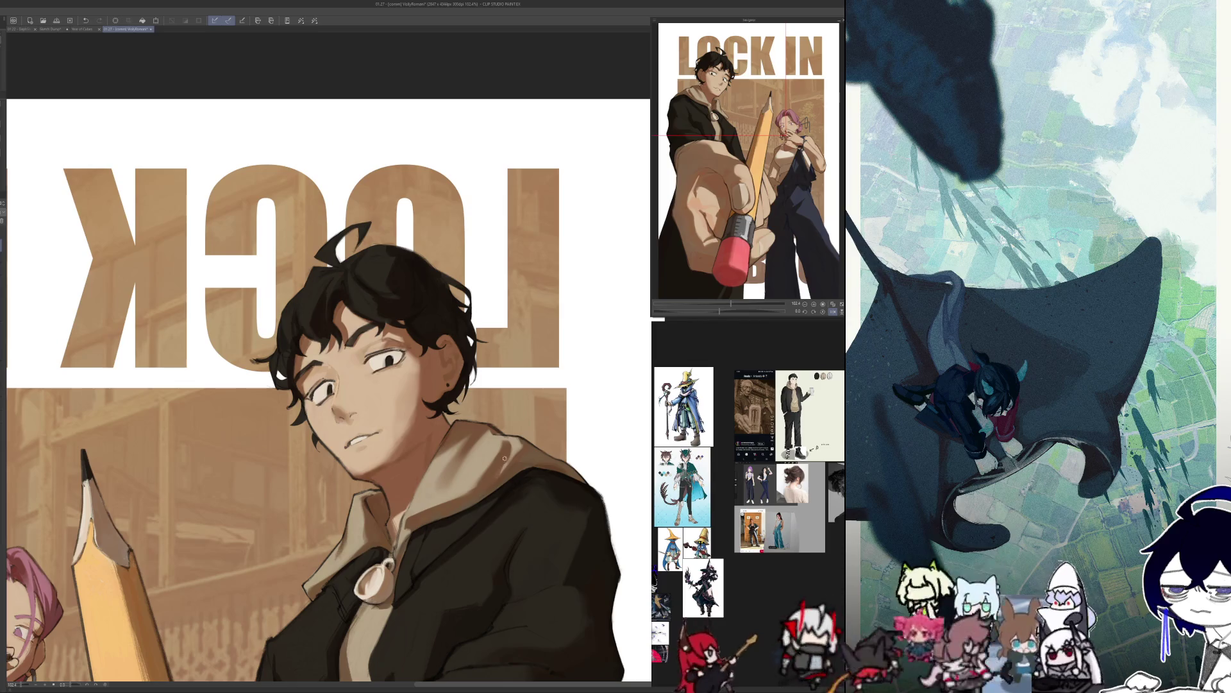
key("h")
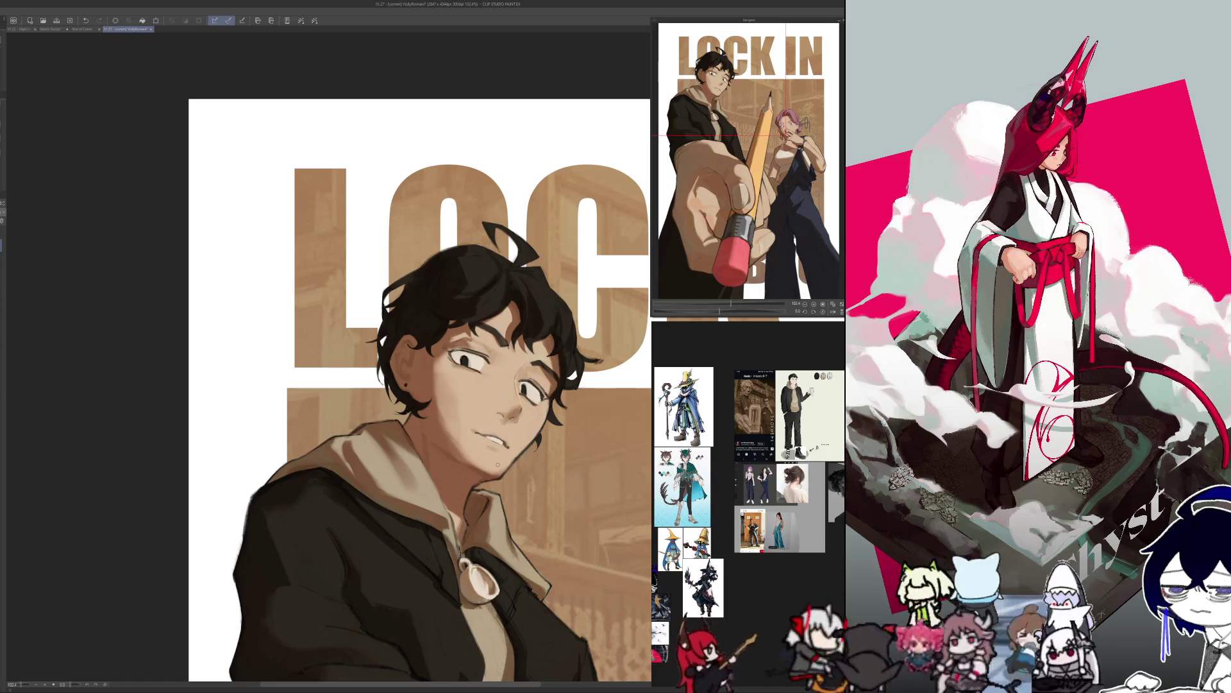
key("h")
key("h")
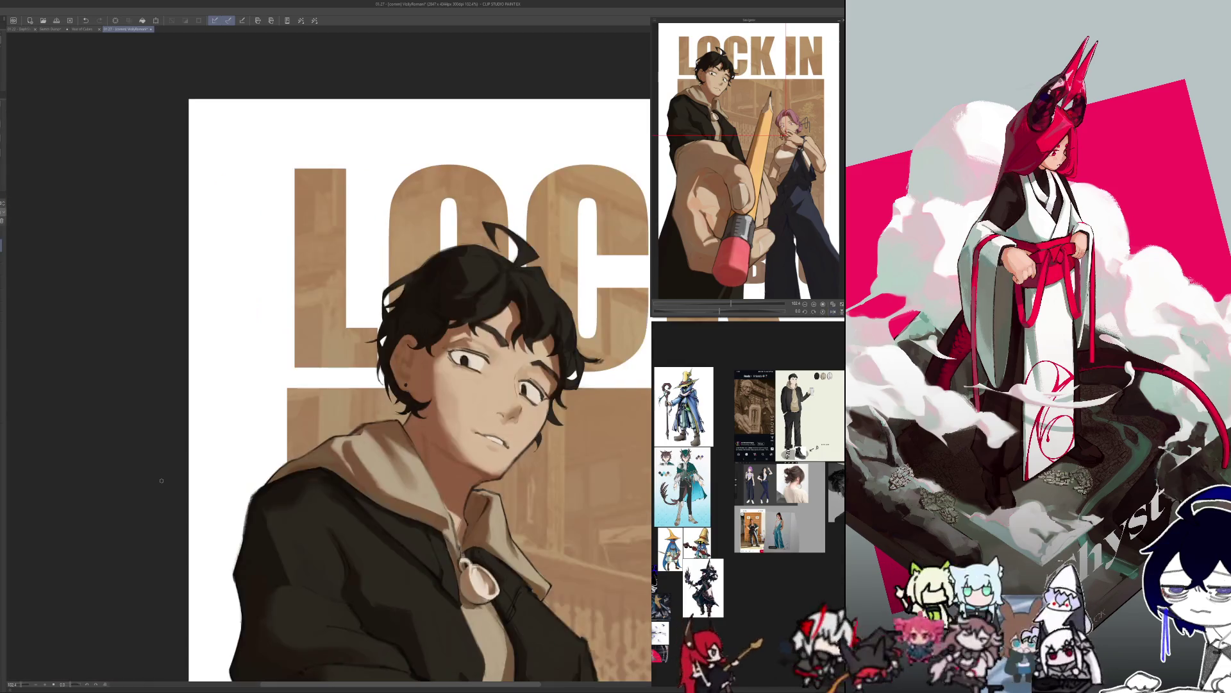
key("h")
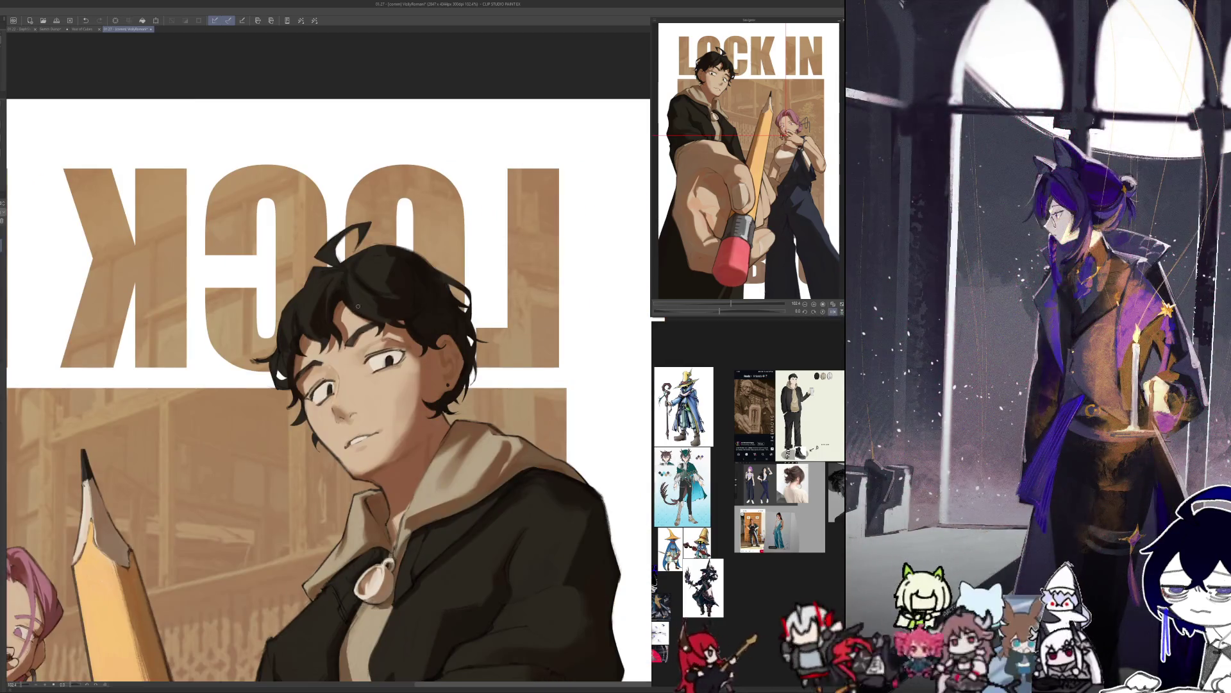
key("h")
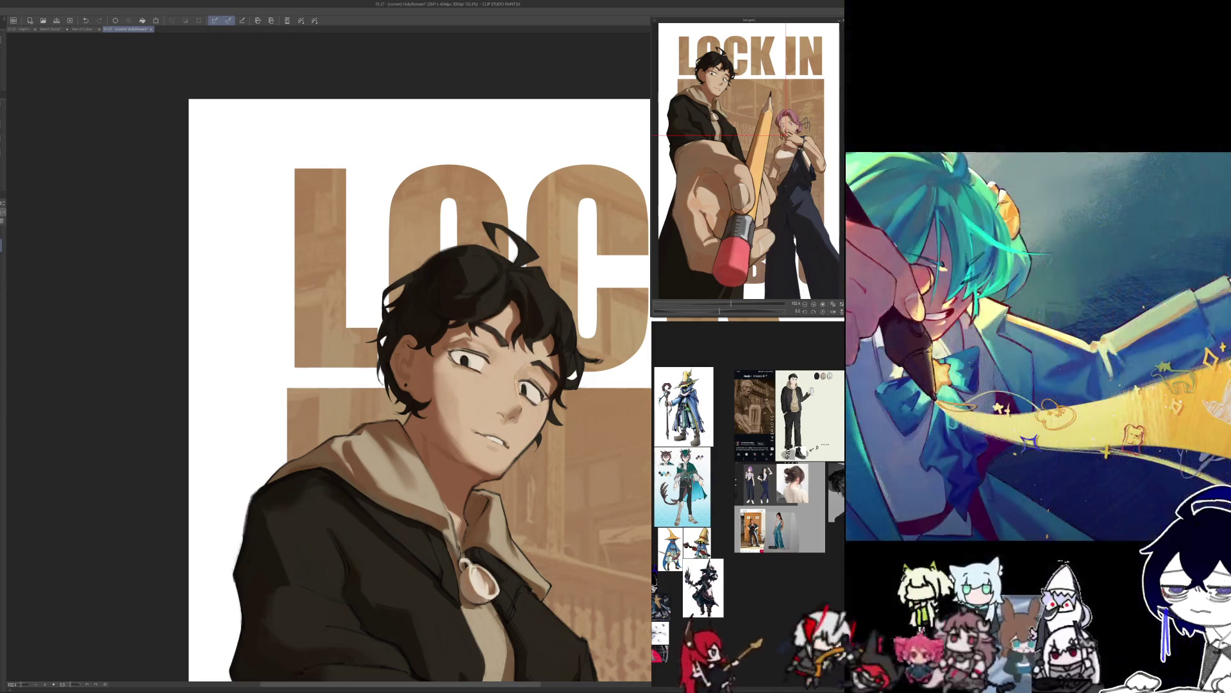
key("h")
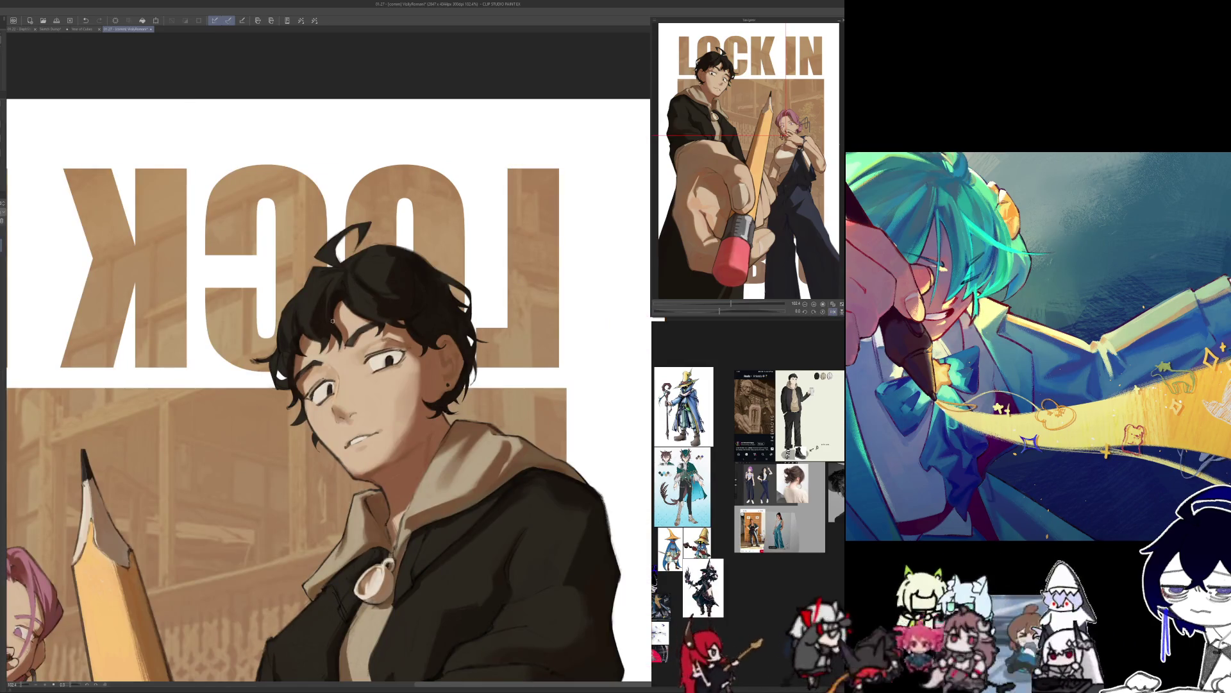
key("h")
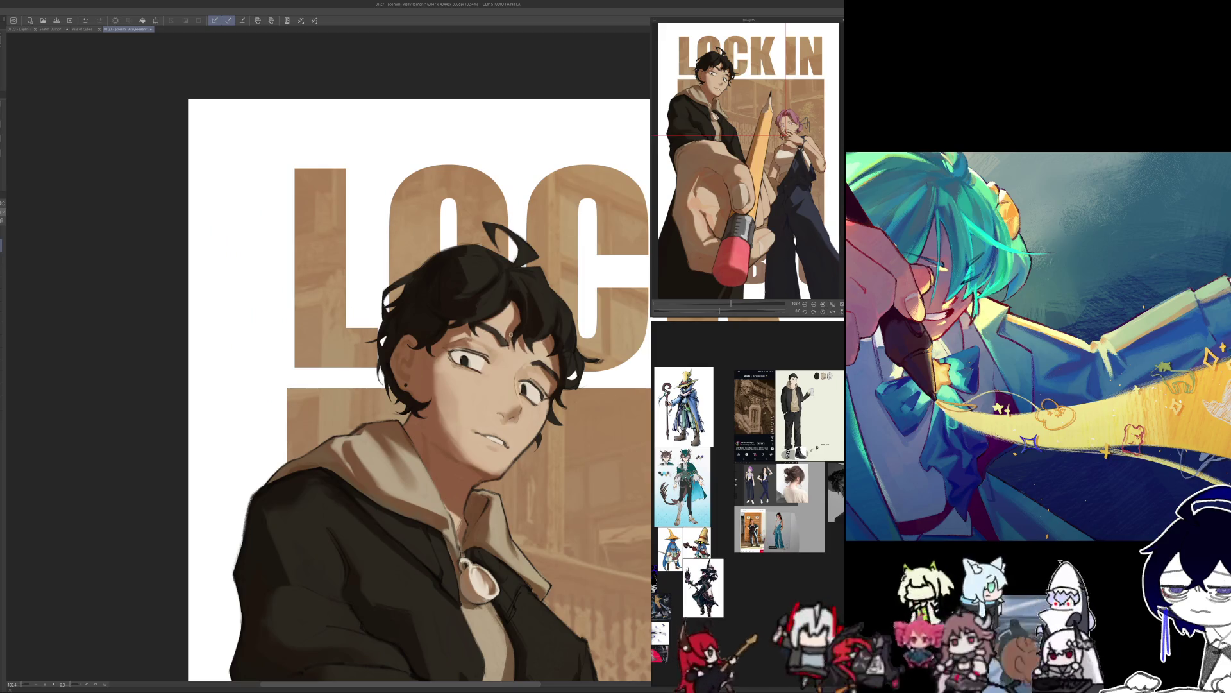
key("h")
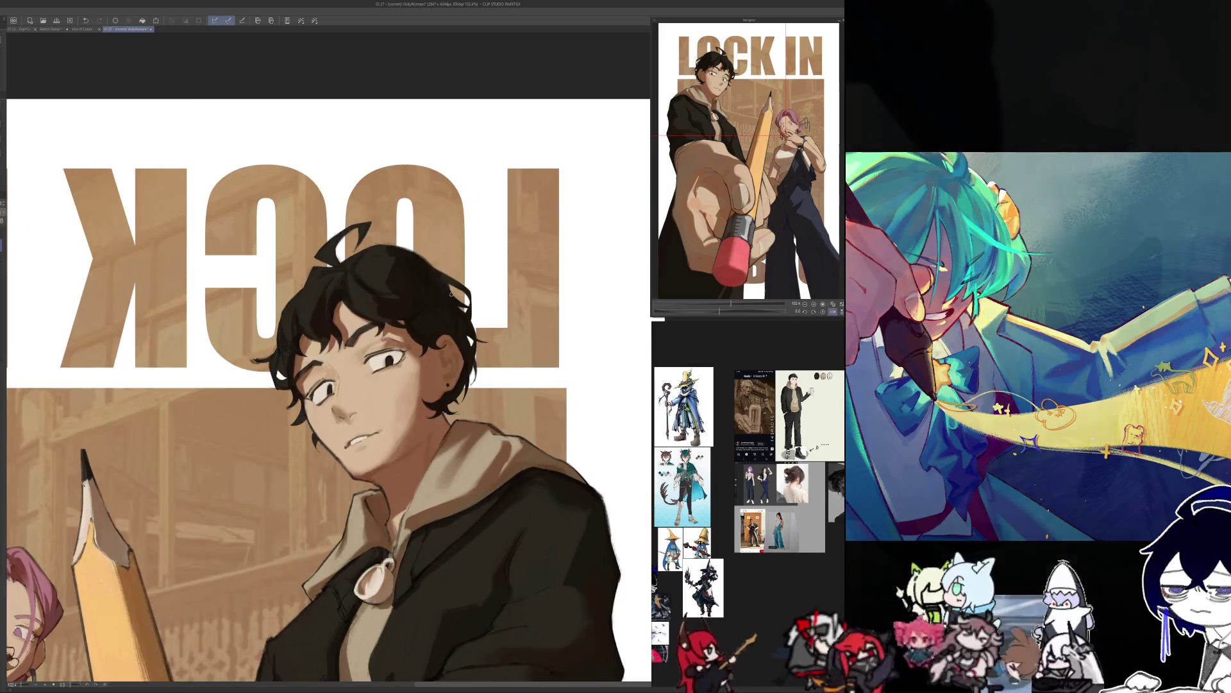
key("h")
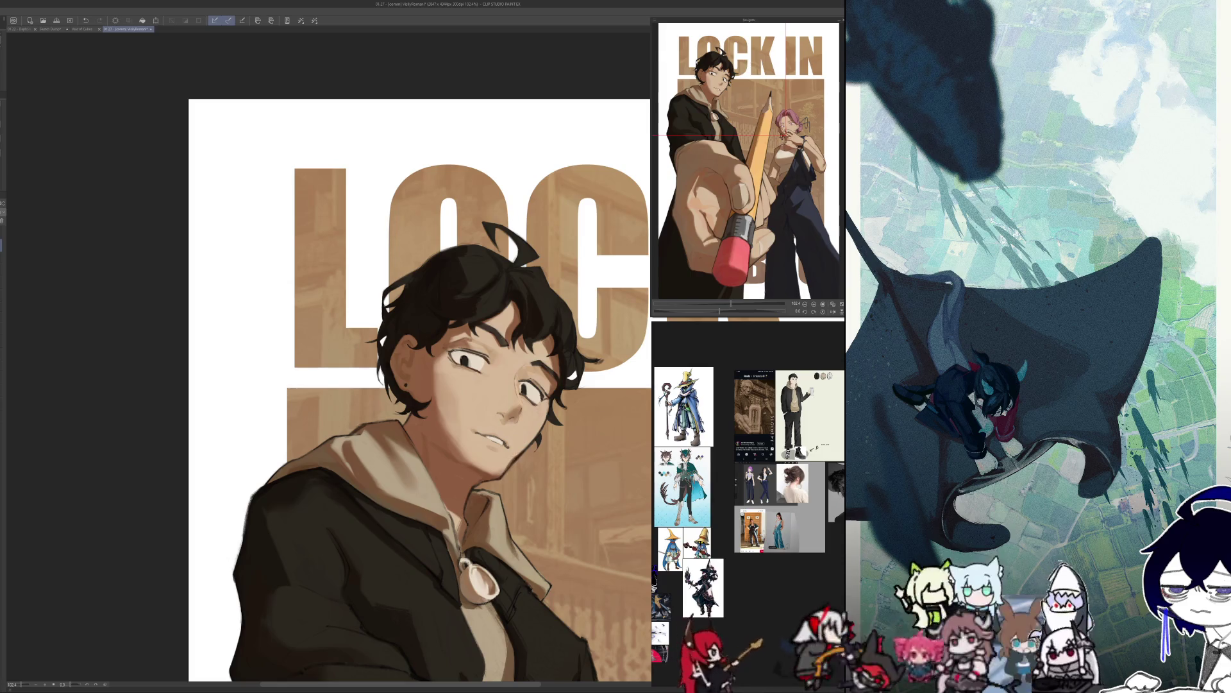
key("h")
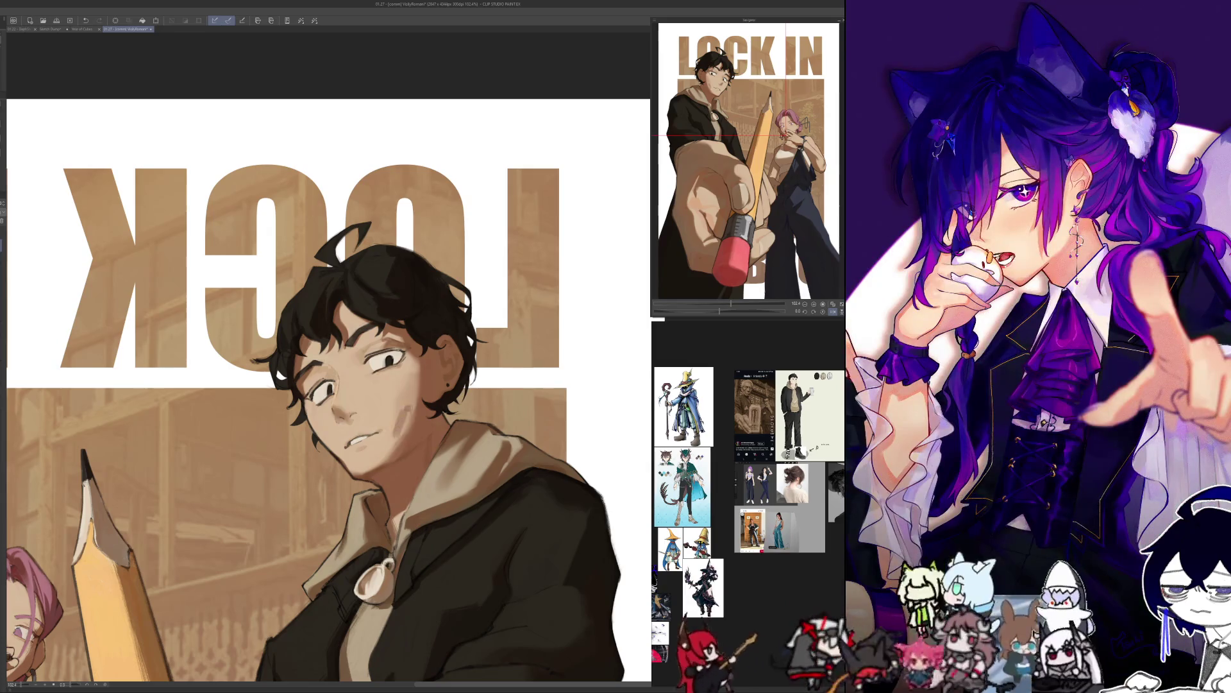
key("ctrl+z")
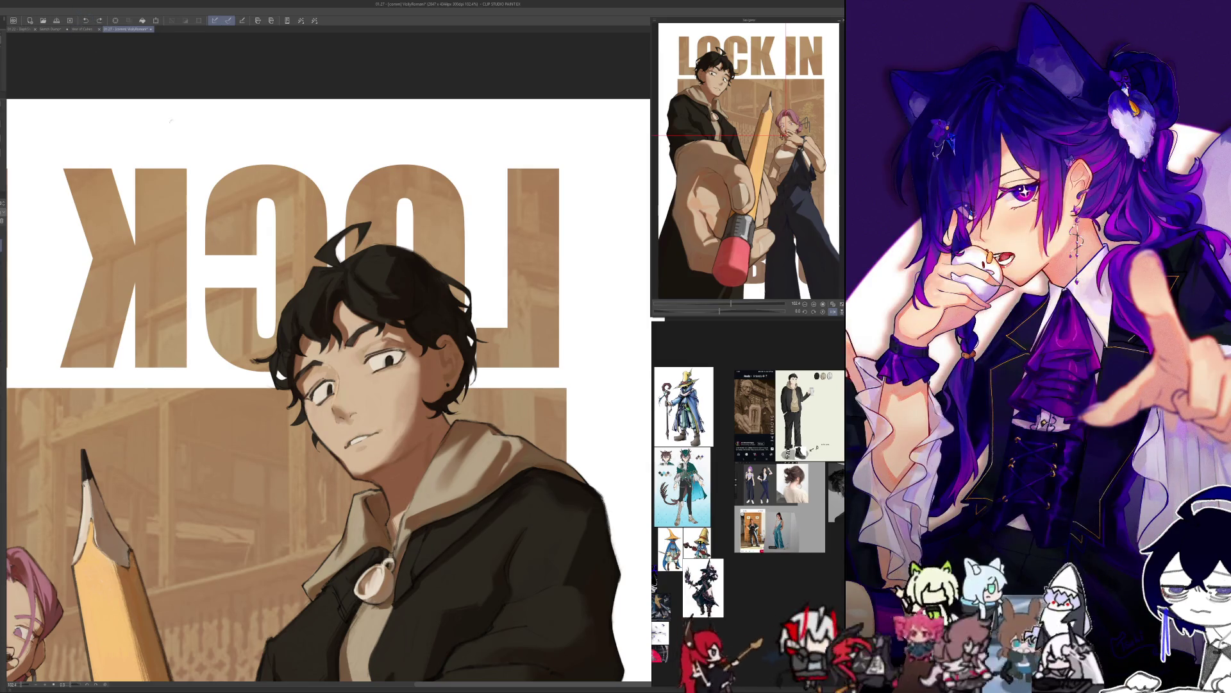
key("ctrl+0")
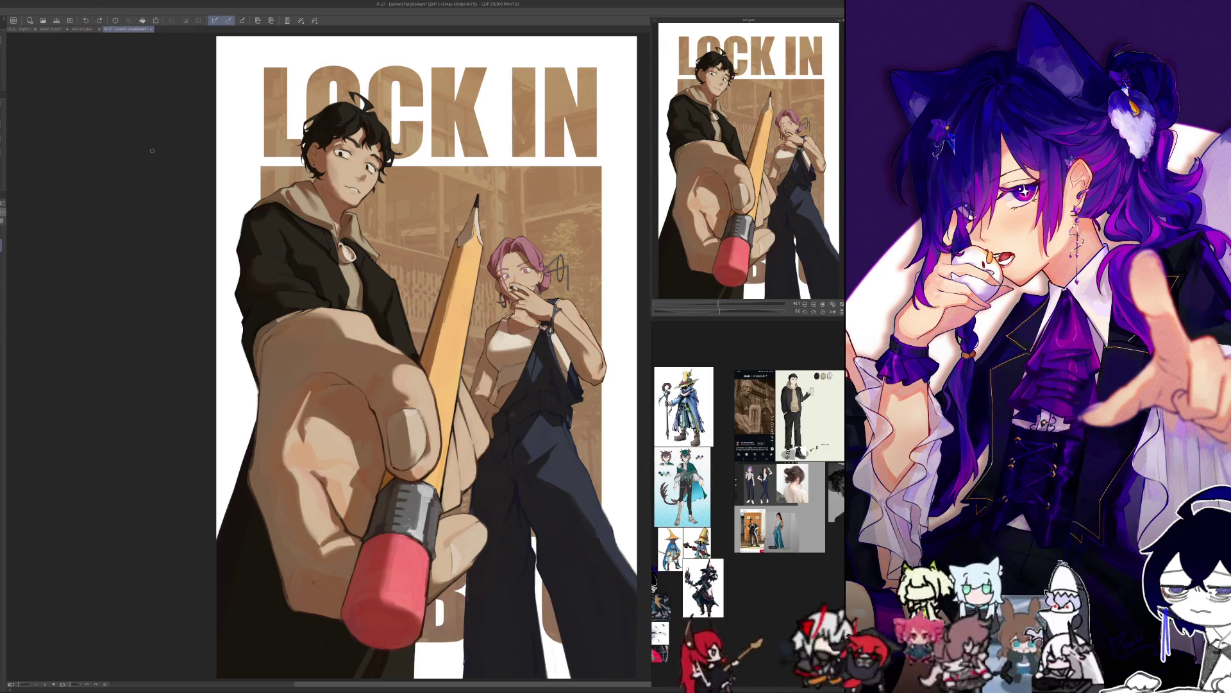
Zoom to about 153% on the pink-haired woman's face and the pencil tip.
scroll(425, 355, "up", 5)
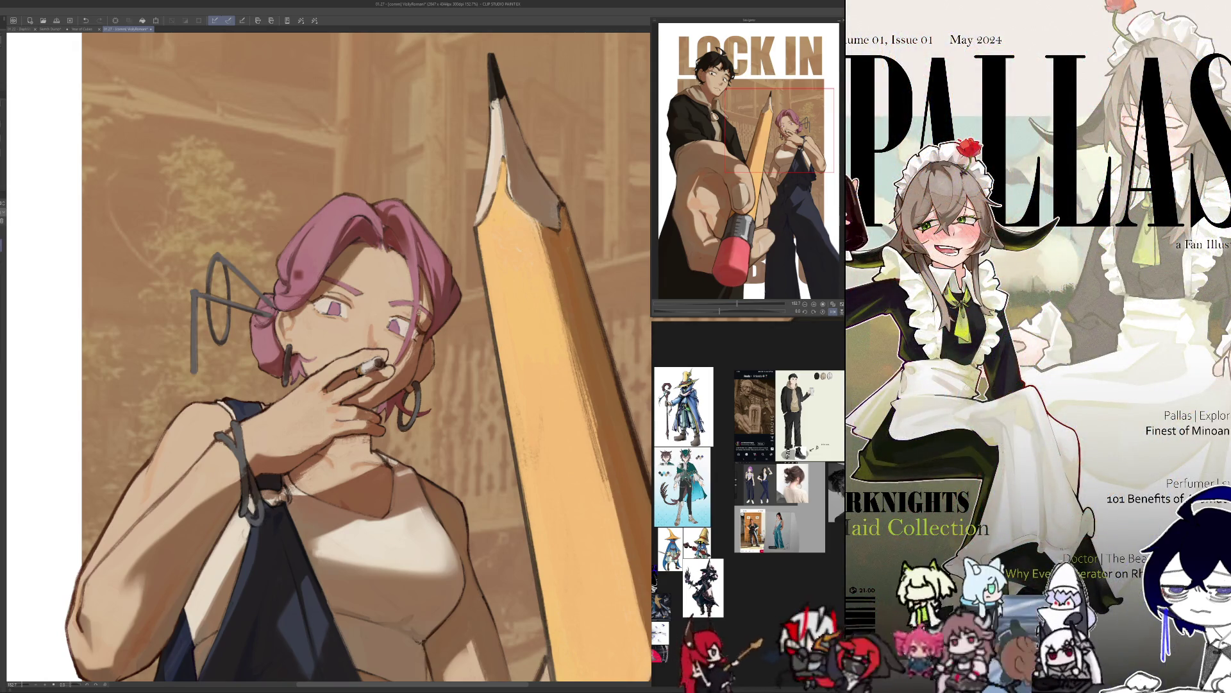
Flip the woman's face view back and forth to compare both orientations.
key("h")
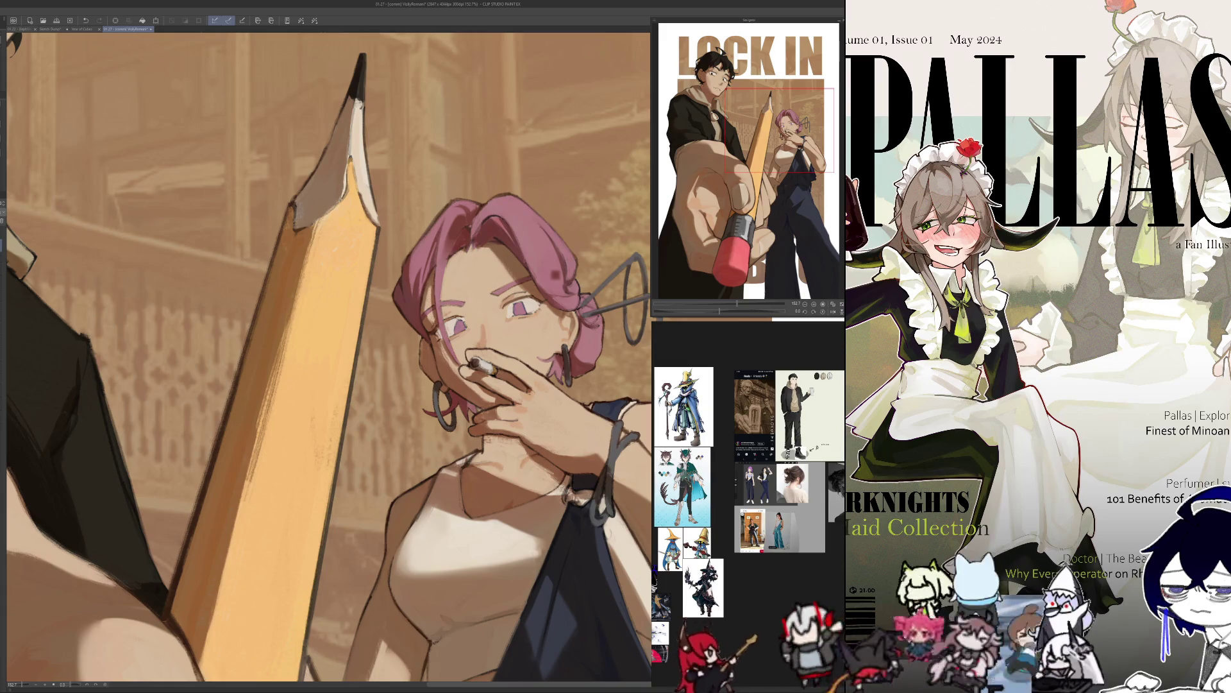
key("h")
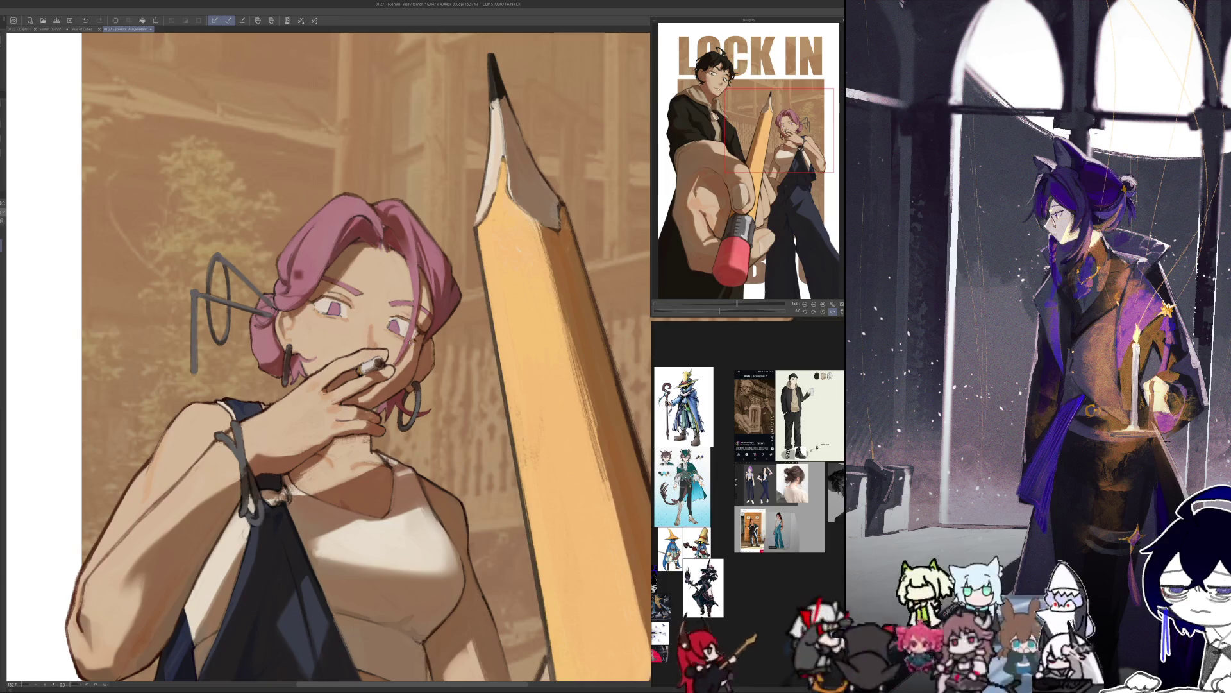
key("h")
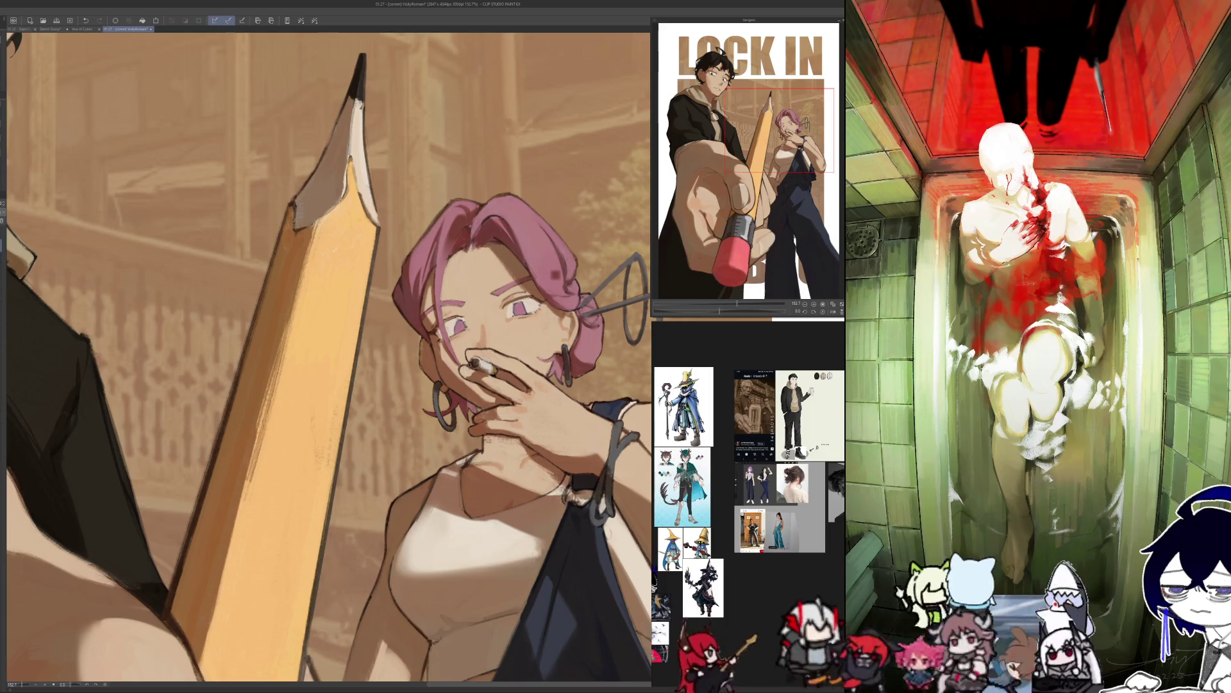
key("h")
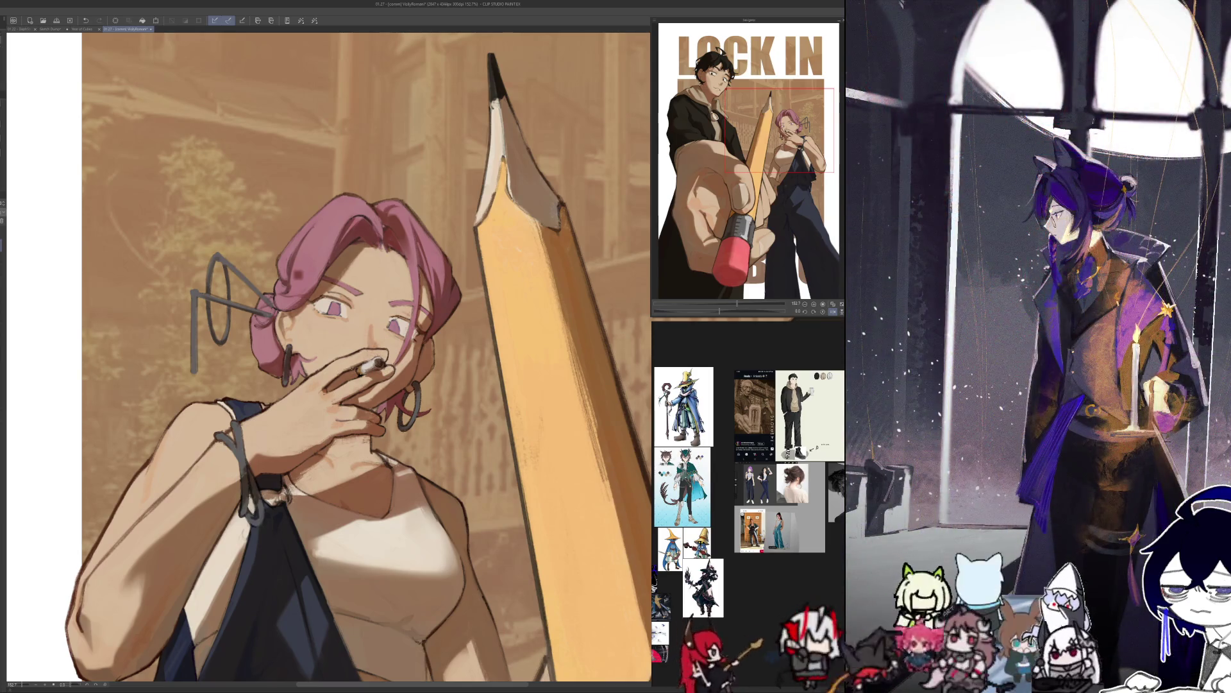
key("h")
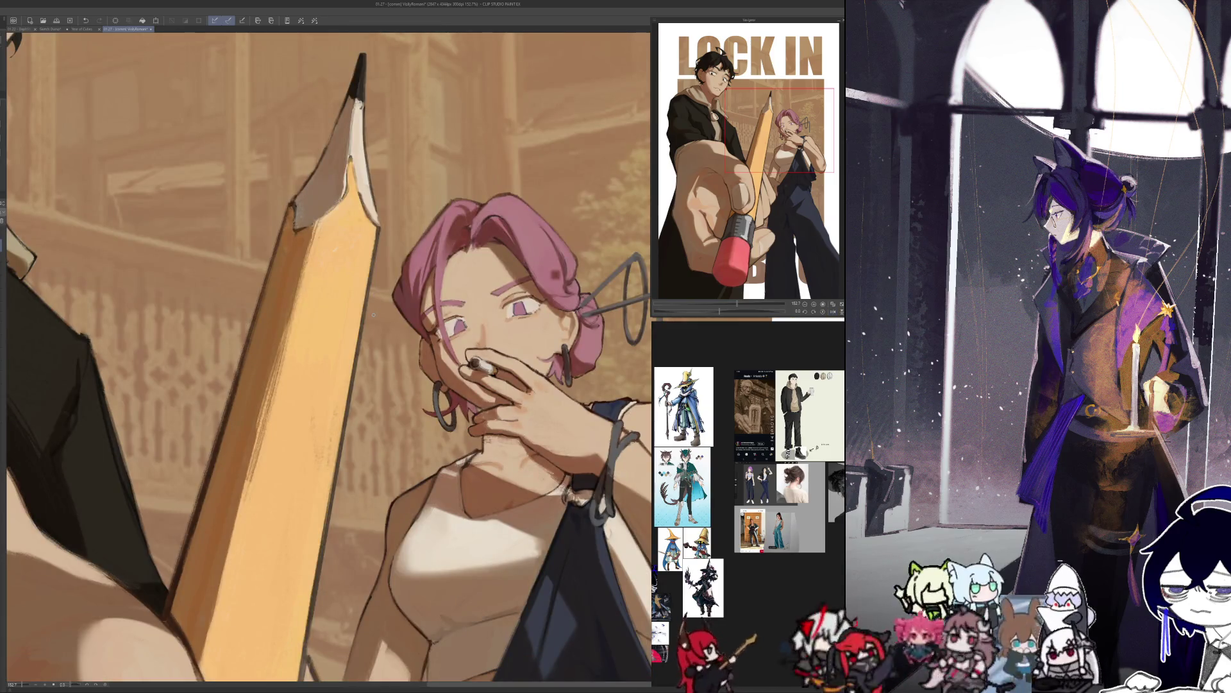
key("h")
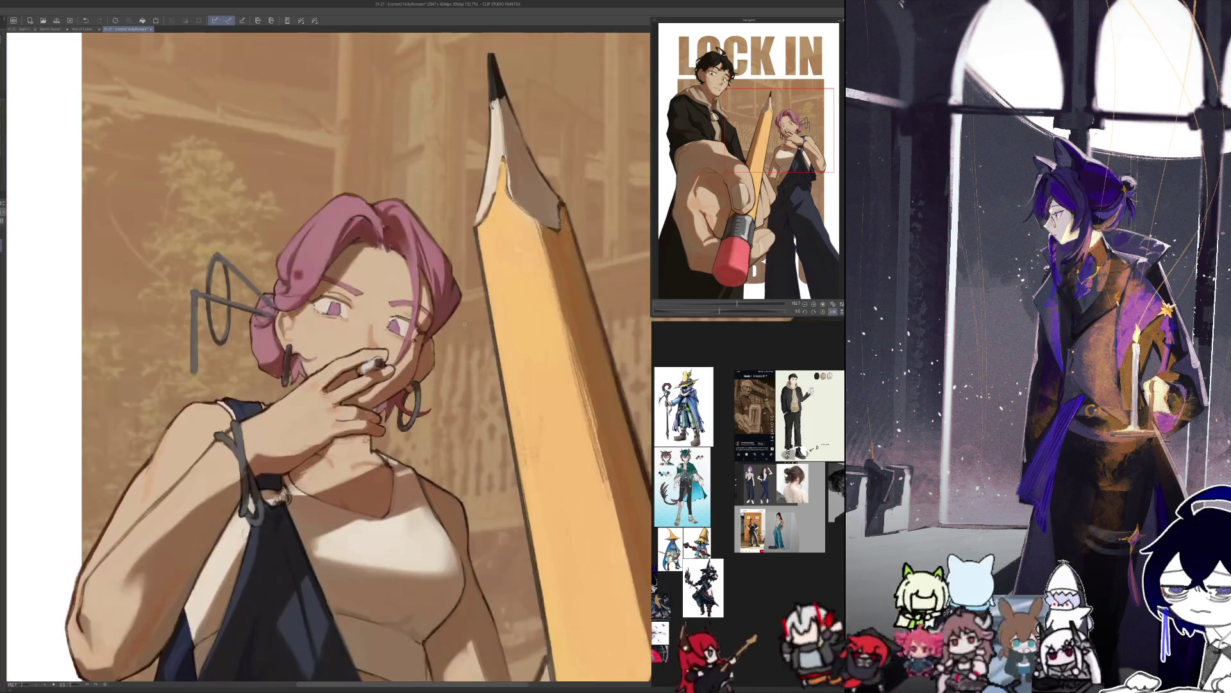
Mirror once more and zoom the reference panel onto the sepia photo of an old man.
scroll(274, 526, "down", 3)
scroll(274, 526, "up", 3)
scroll(274, 526, "up", 1)
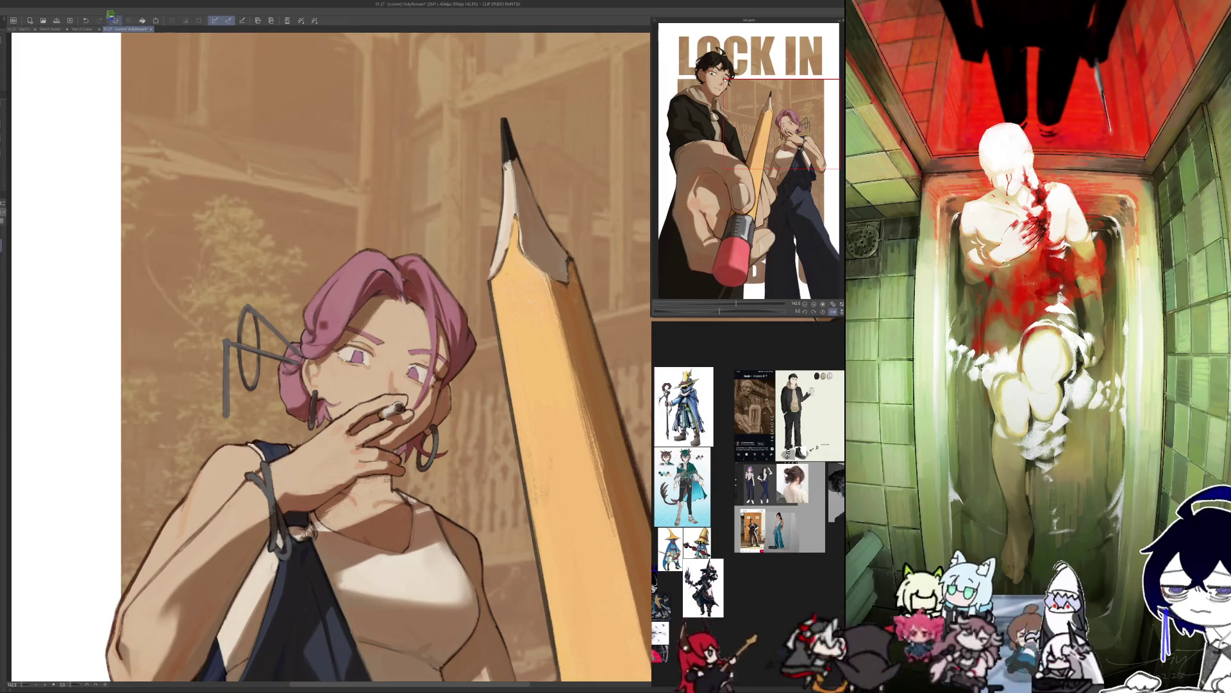
key("h")
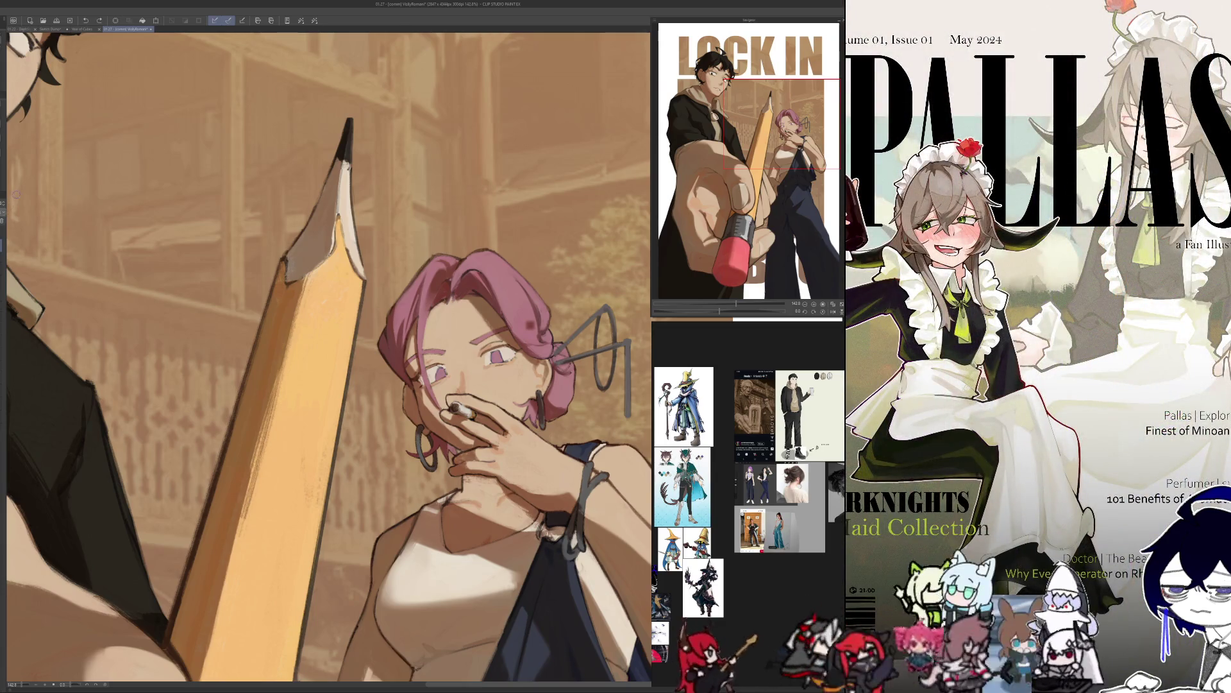
scroll(734, 455, "up", 5)
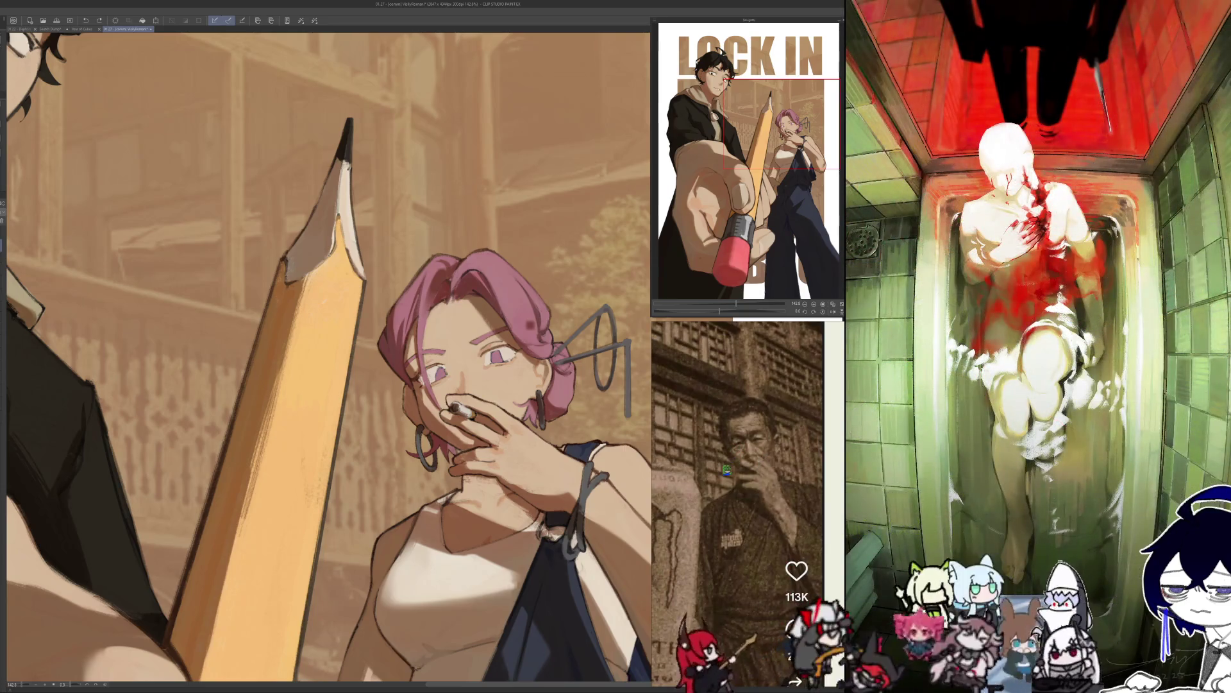
Compare the woman and pencil in mirrored view, then zoom out to about 46% for the full poster.
key("h")
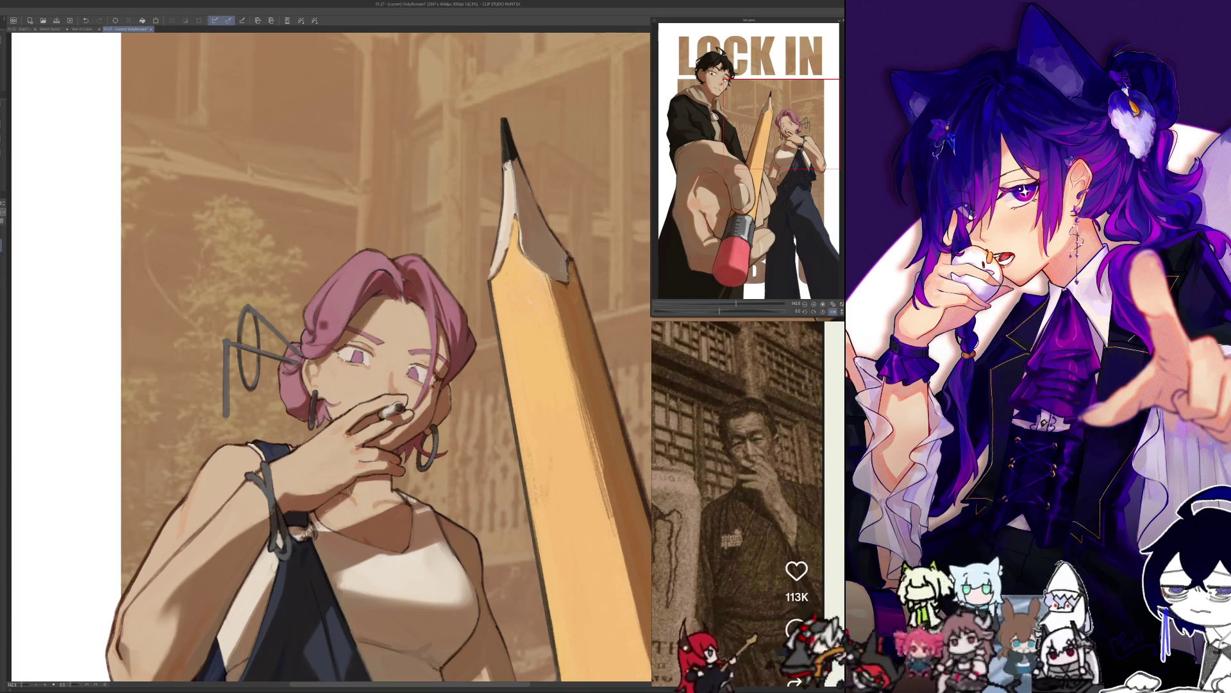
key("h")
key("h")
key("h")
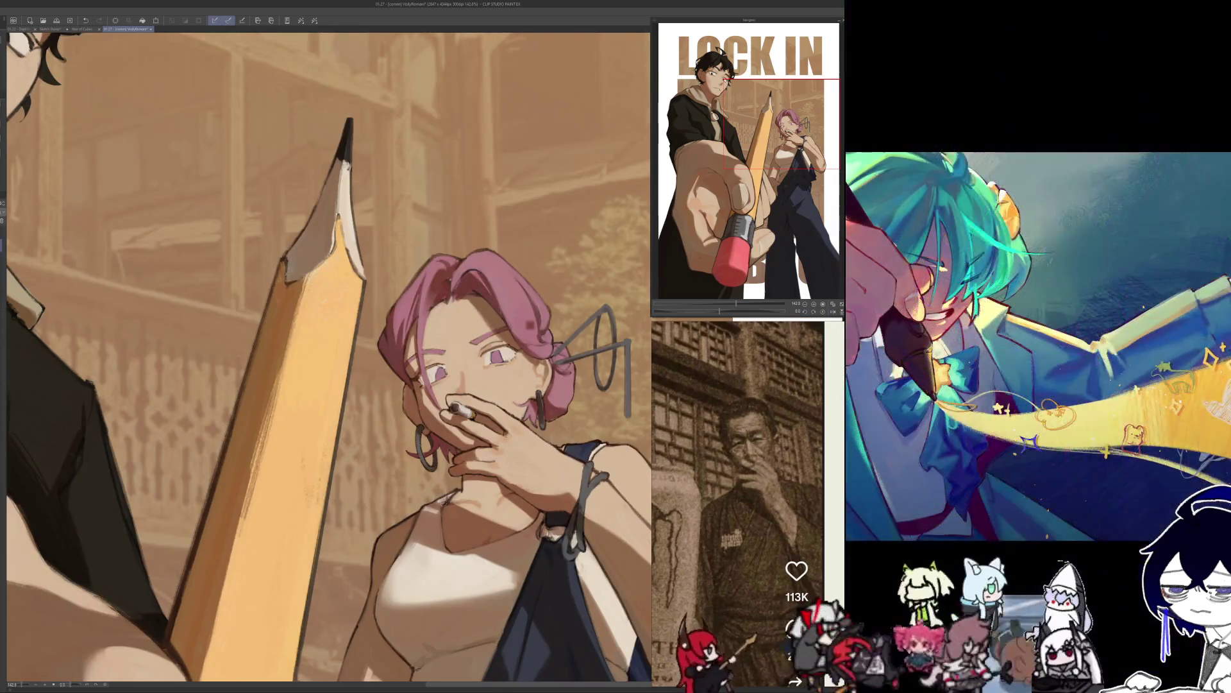
key("h")
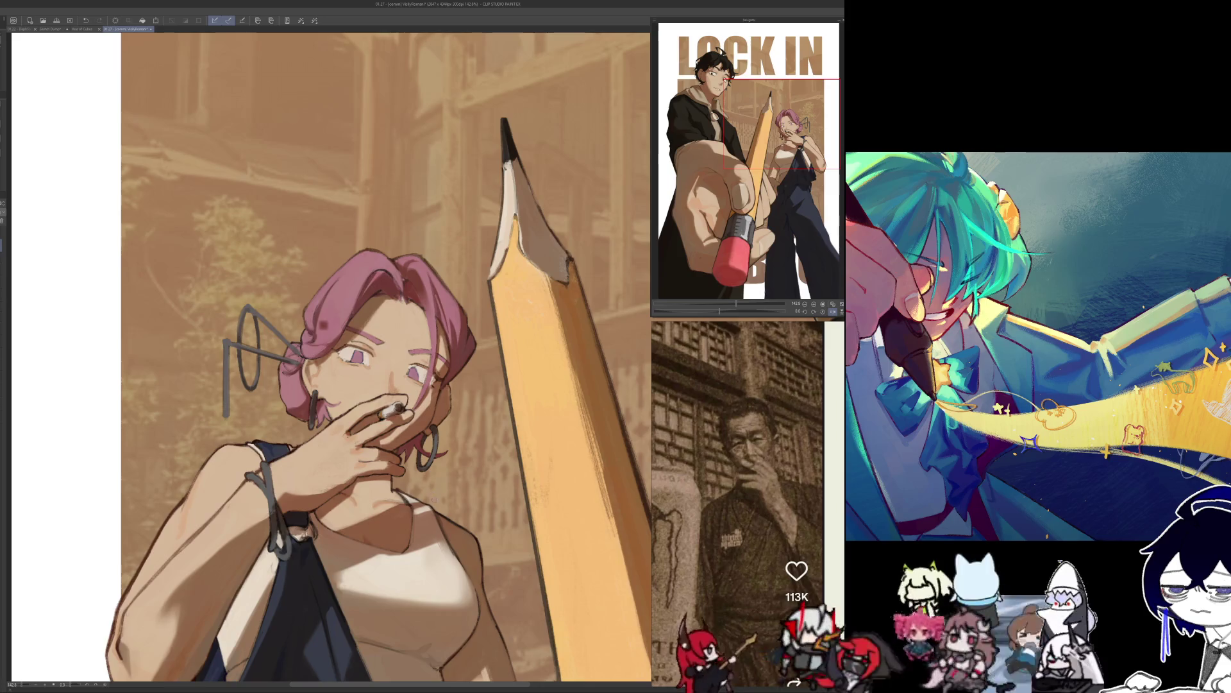
key("h")
key("h")
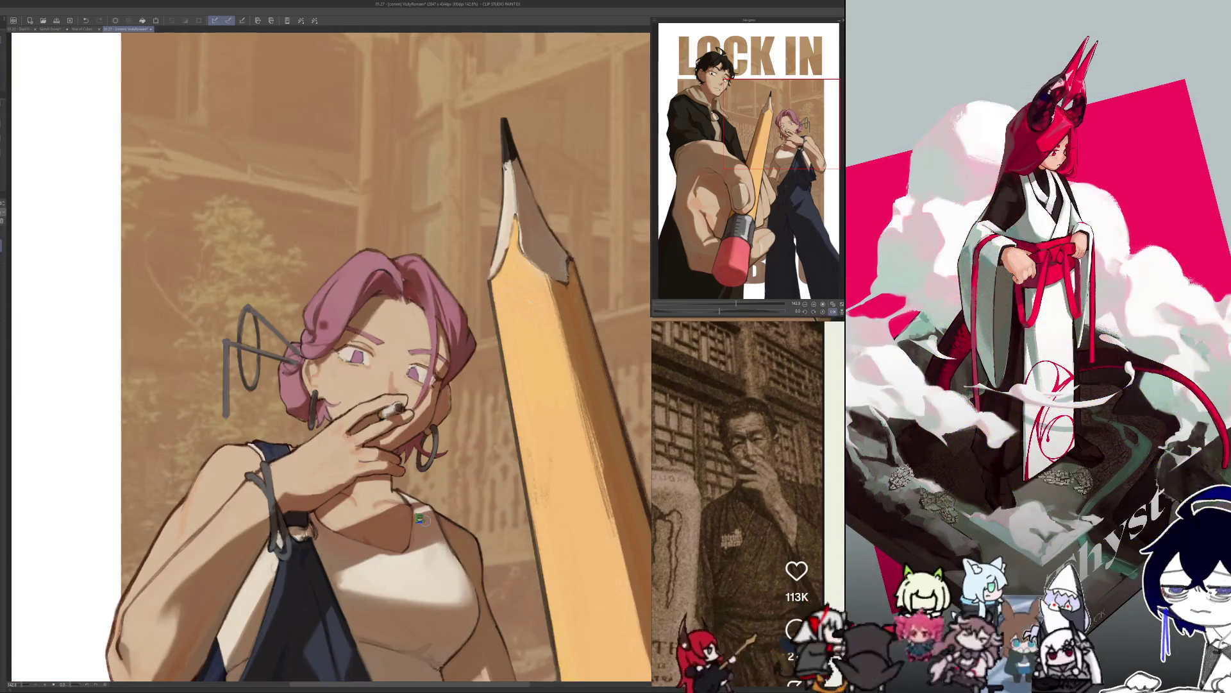
scroll(117, 540, "down", 5)
scroll(118, 540, "down", 3)
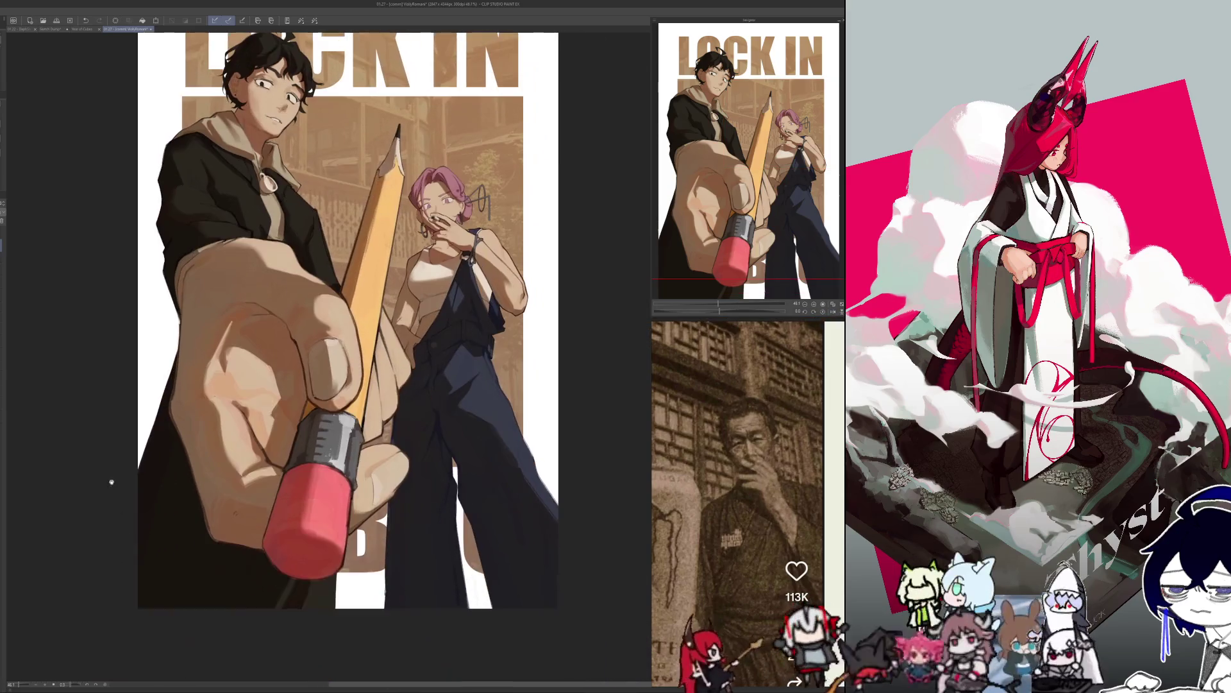
Toggle Flip Horizontal, leave the poster mirrored, and zoom to about 89% on the woman.
key("h")
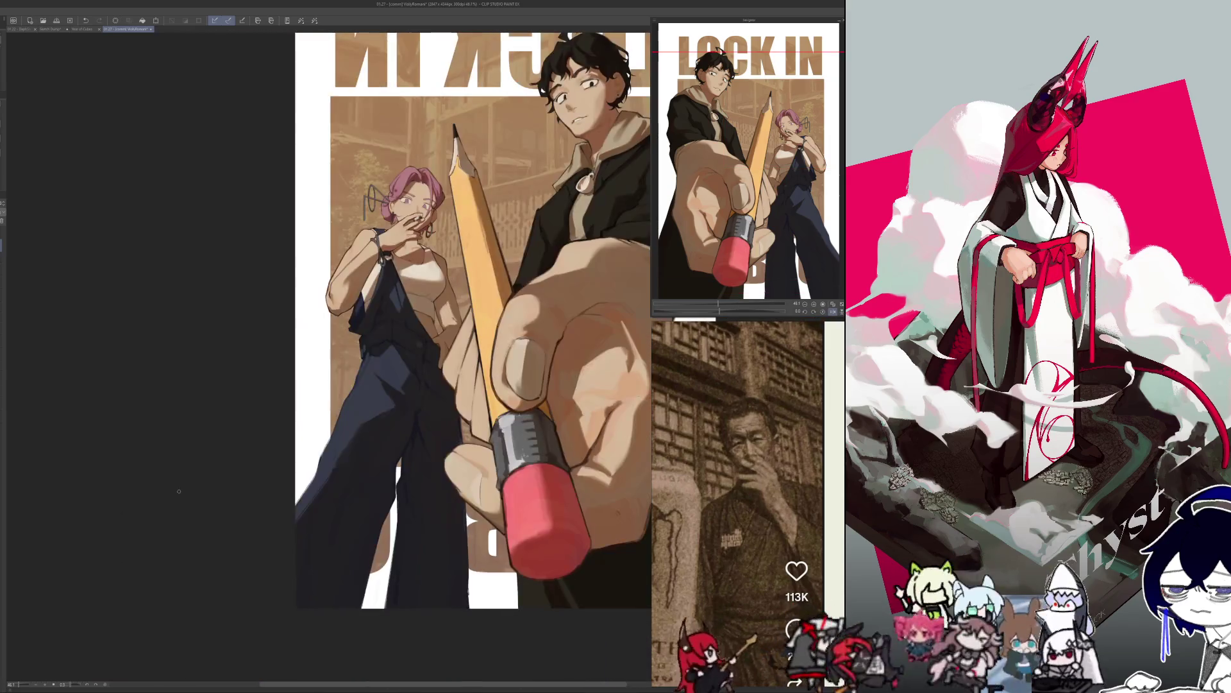
key("h")
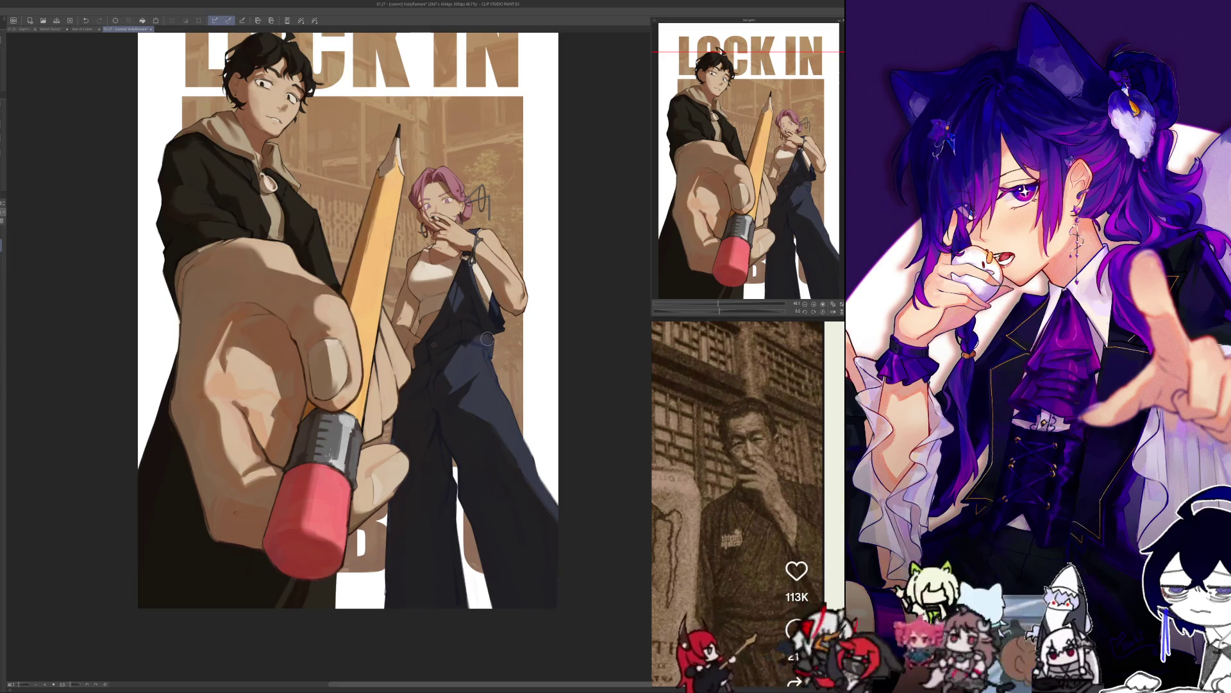
key("h")
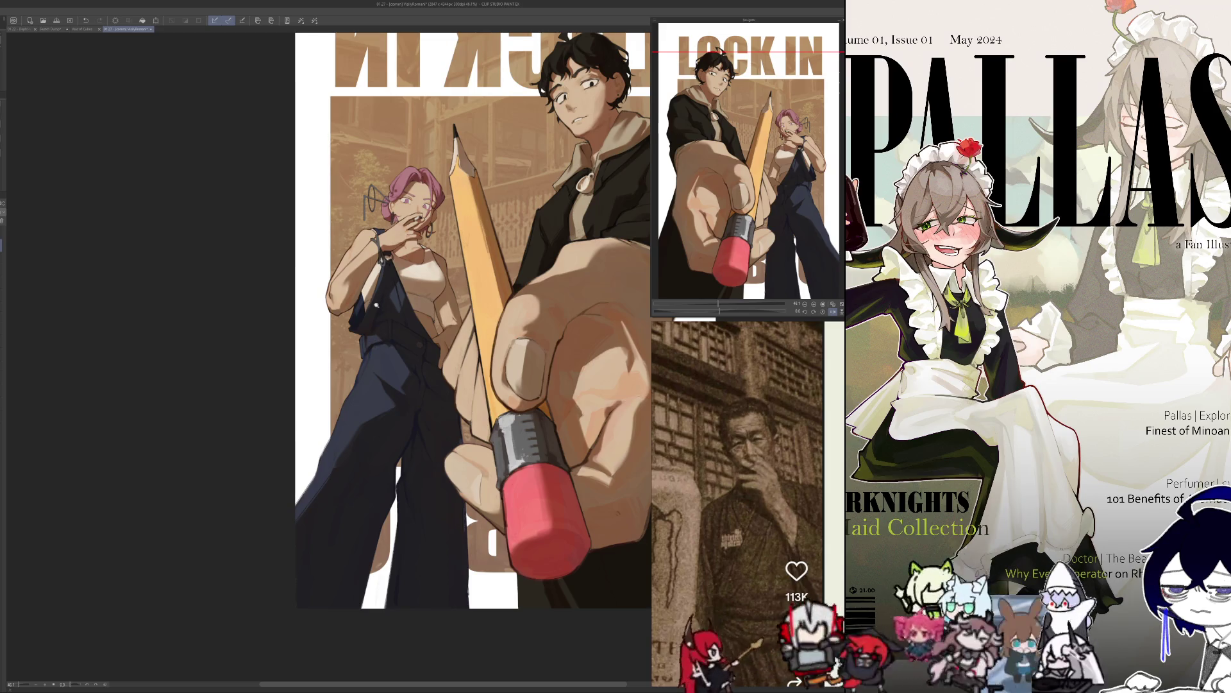
scroll(379, 305, "up", 3)
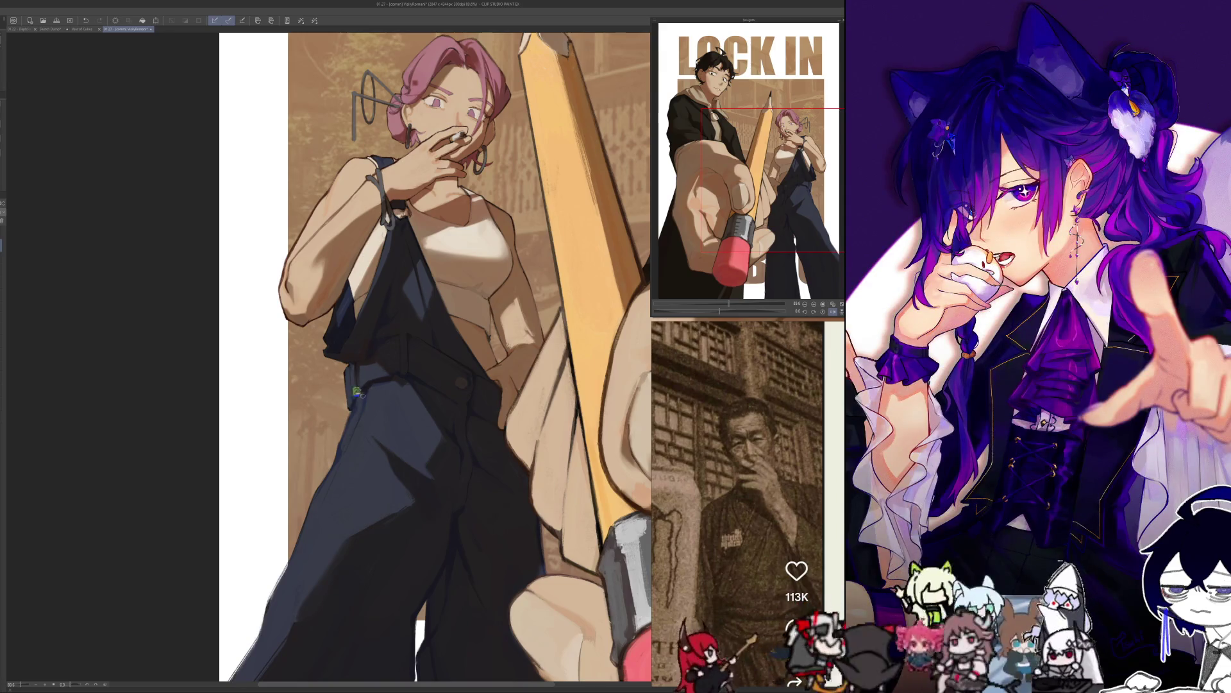
key("h")
key("h")
key("h")
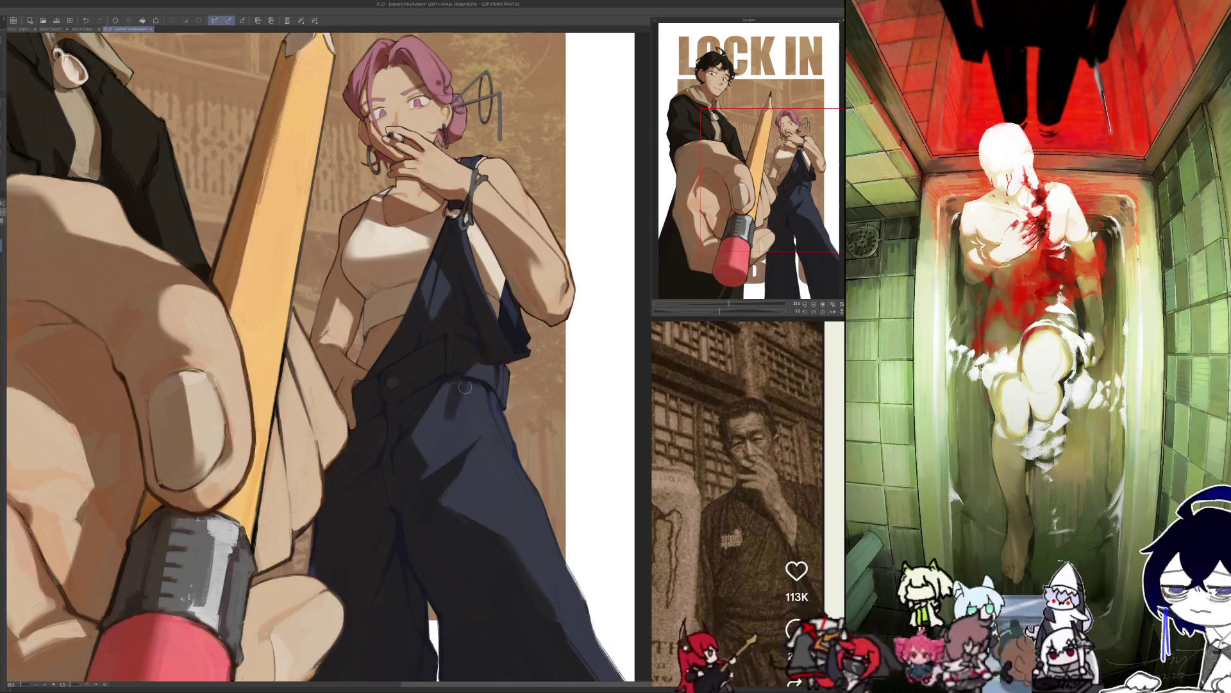
key("h")
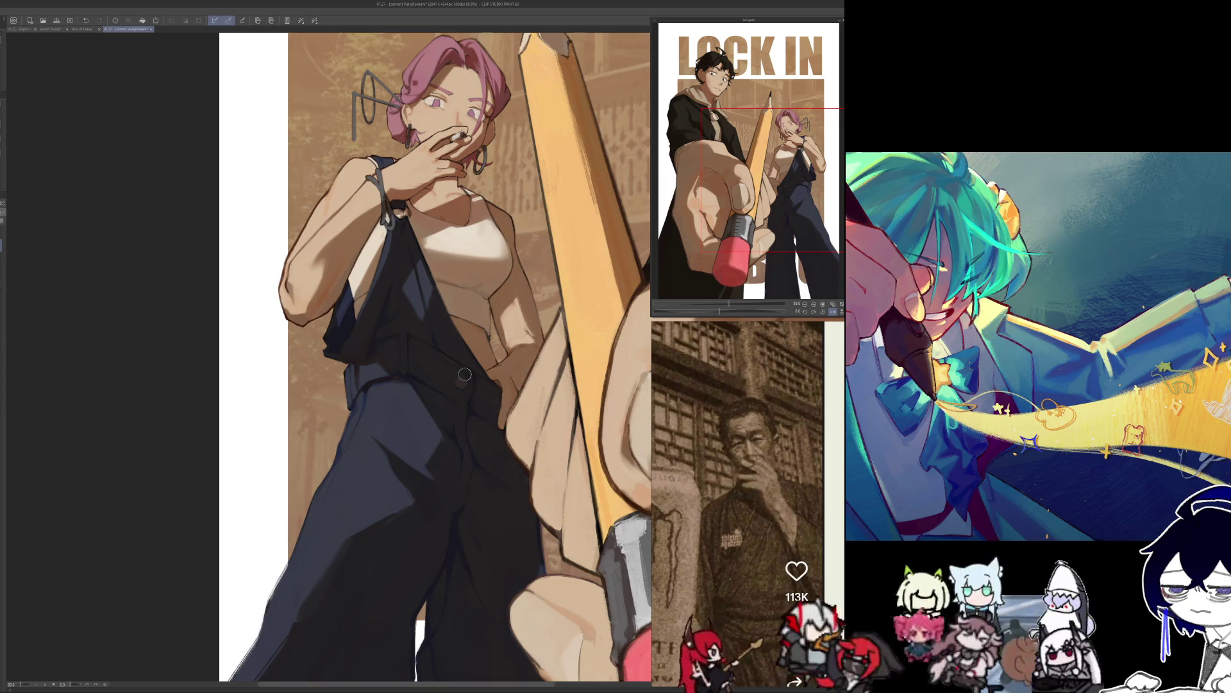
key("h")
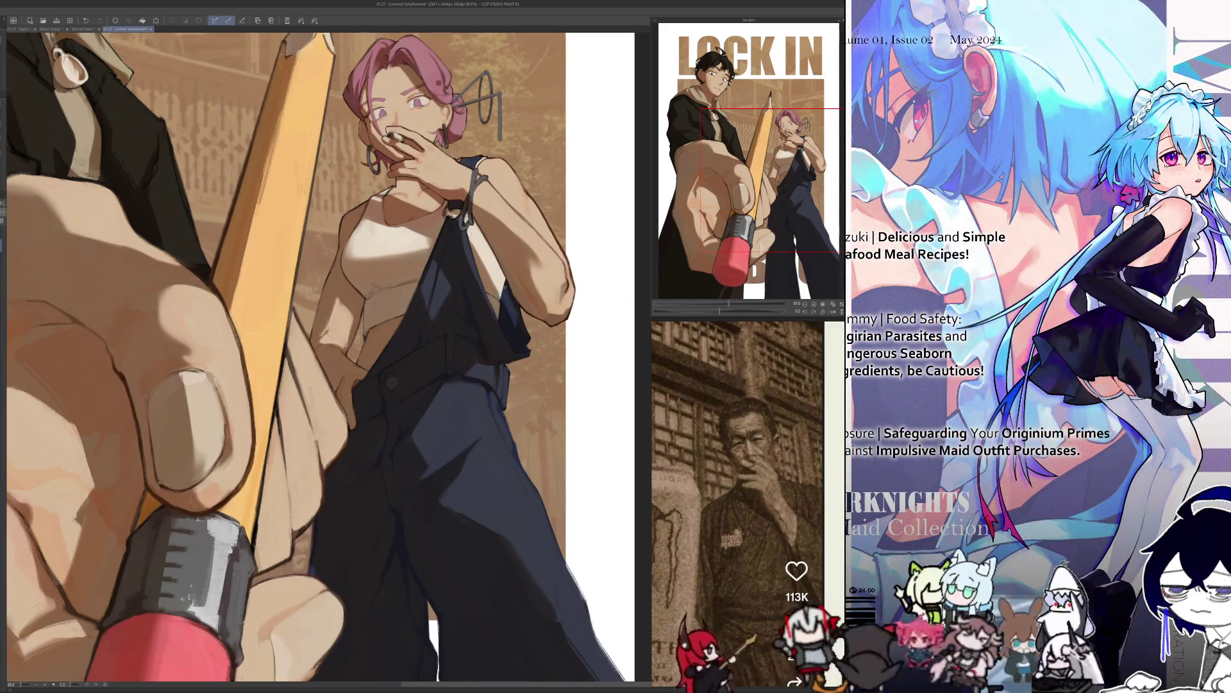
key("h")
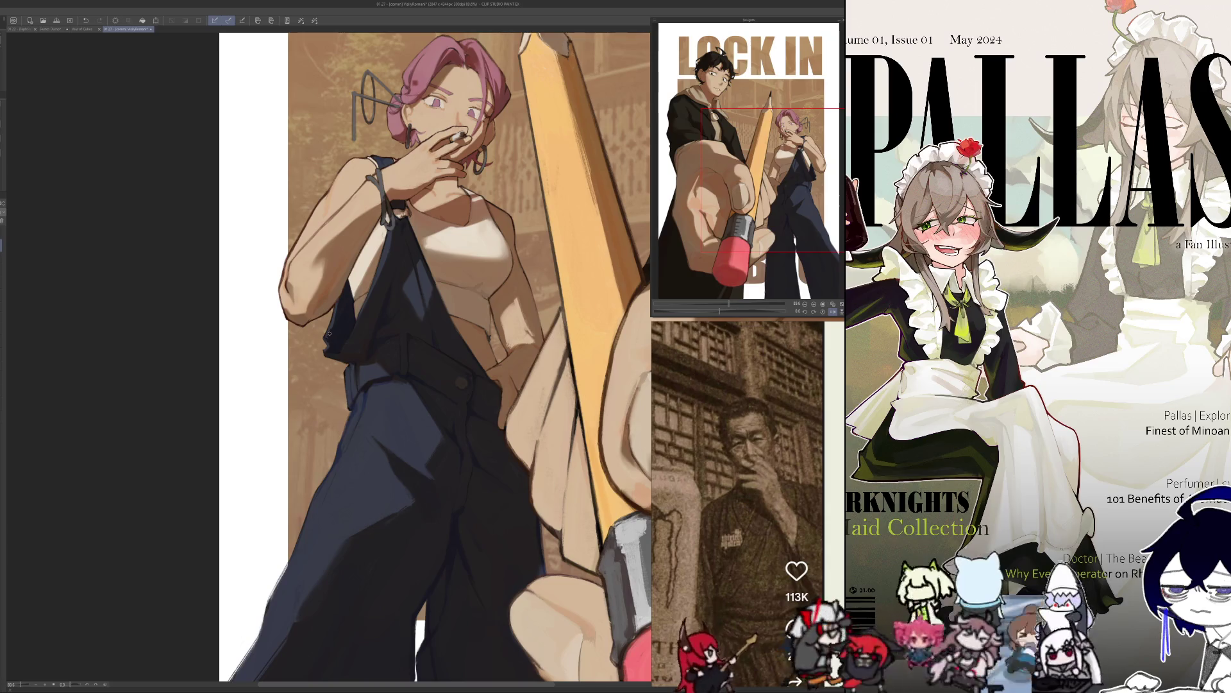
key("h")
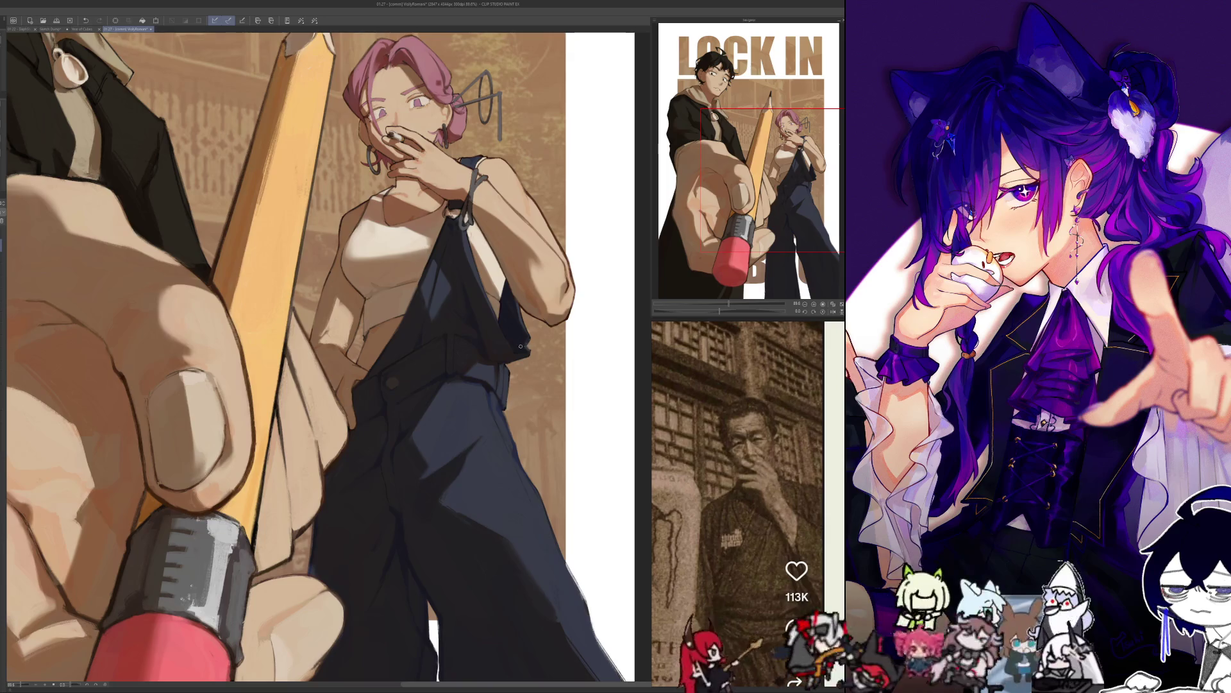
key("h")
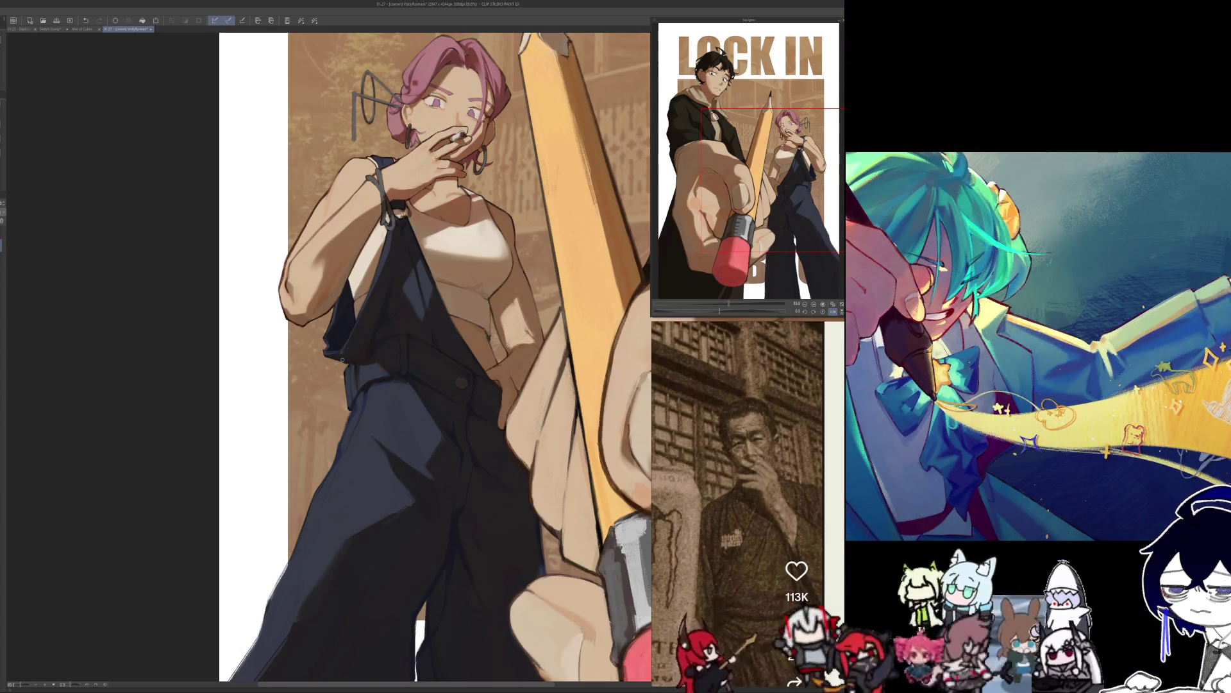
key("h")
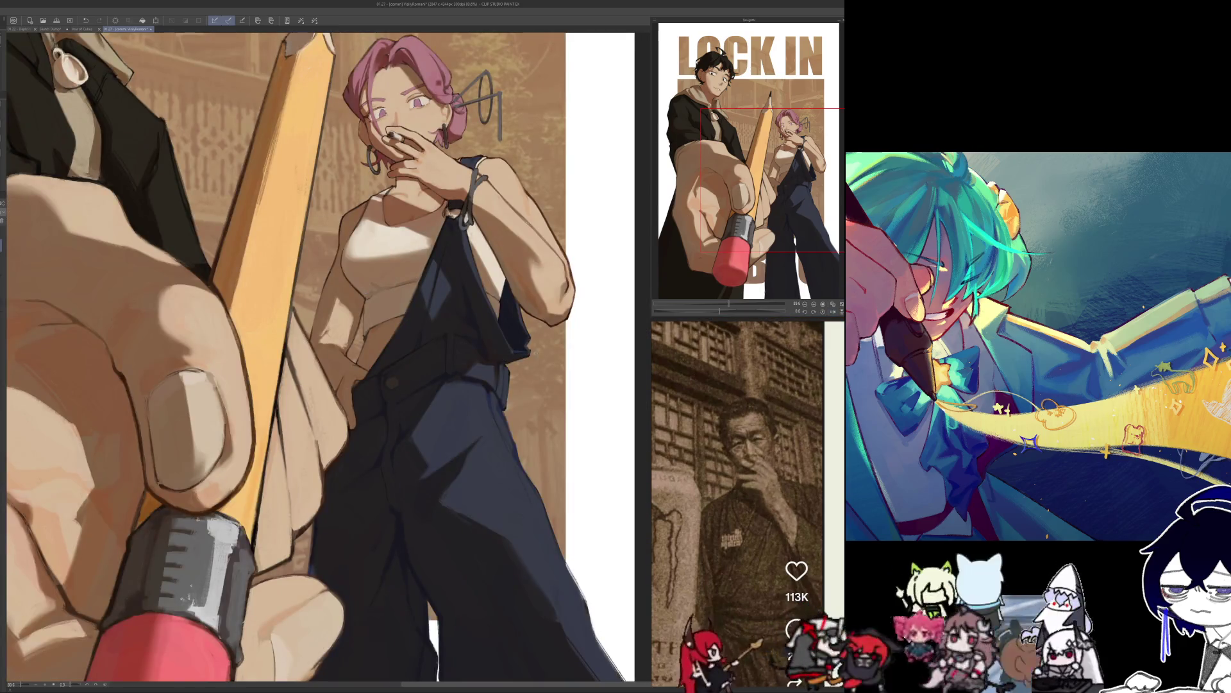
key("h")
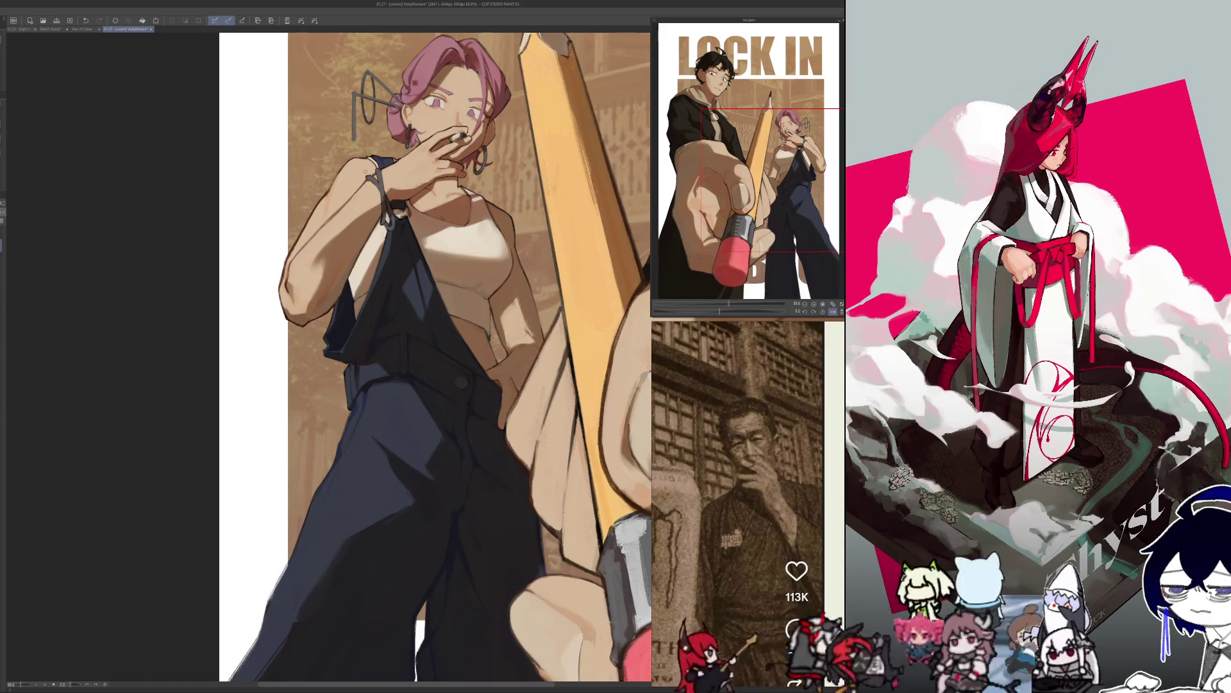
scroll(354, 384, "up", 2)
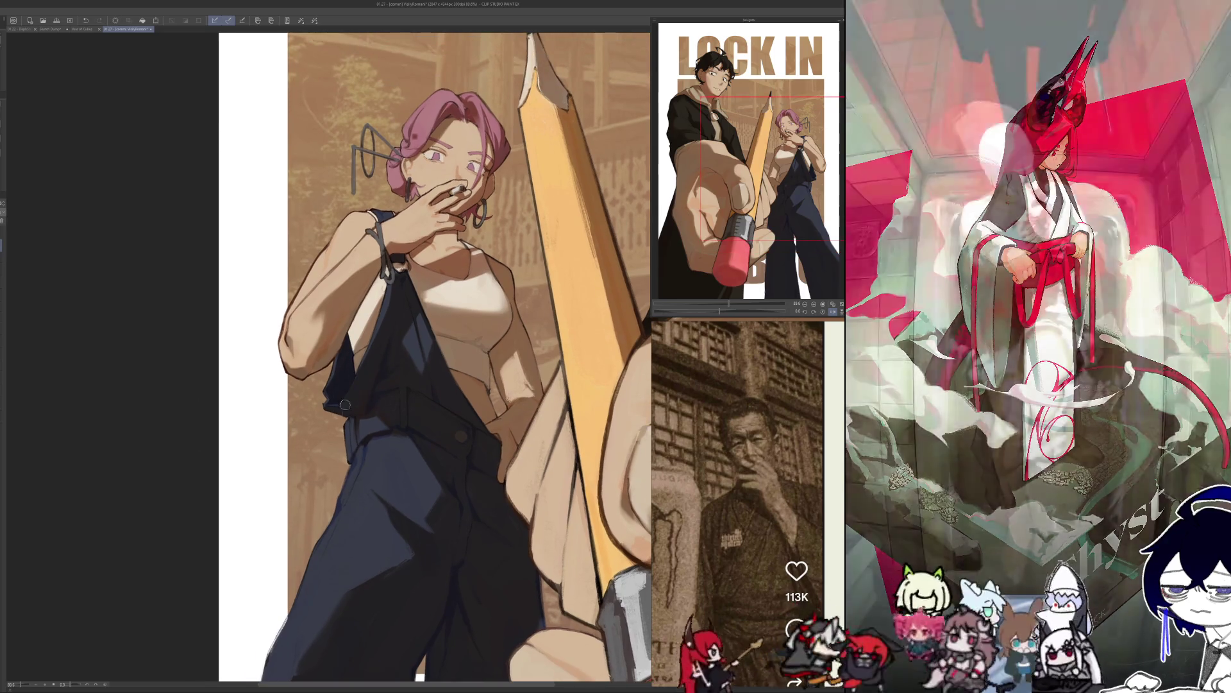
key("h")
key("h")
View the woman's face close up mirrored twice, then fit the unmirrored poster and nudge it.
key("ctrl+0")
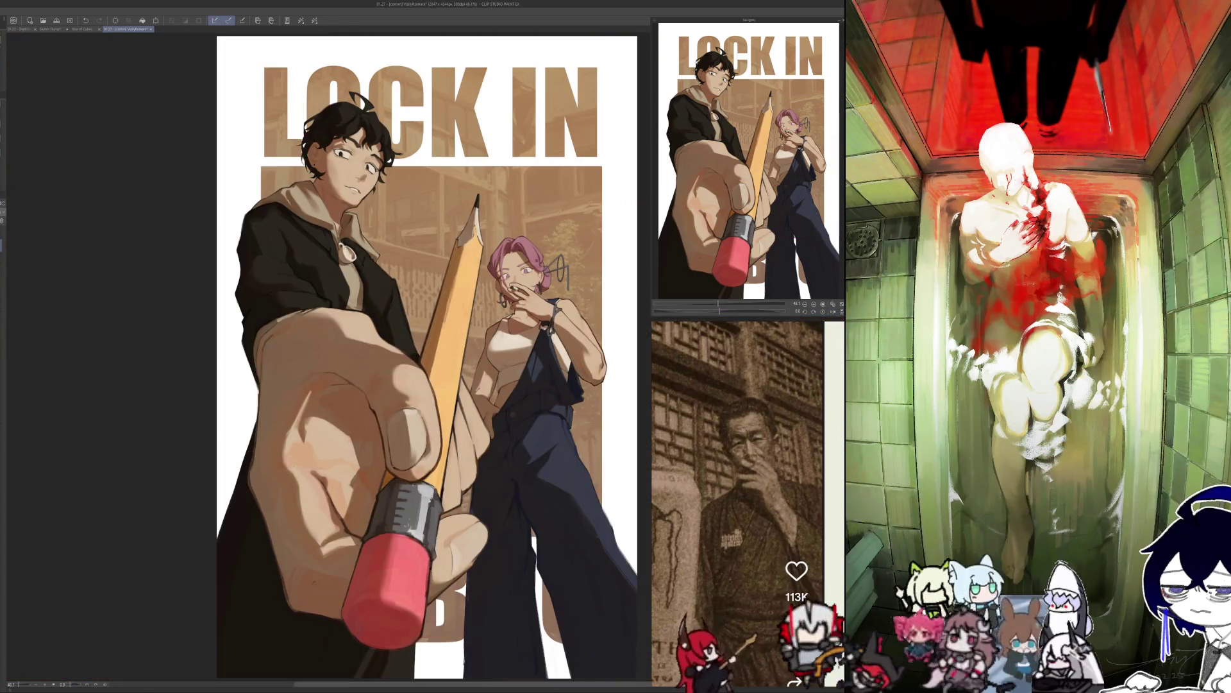
scroll(544, 354, "up", 4)
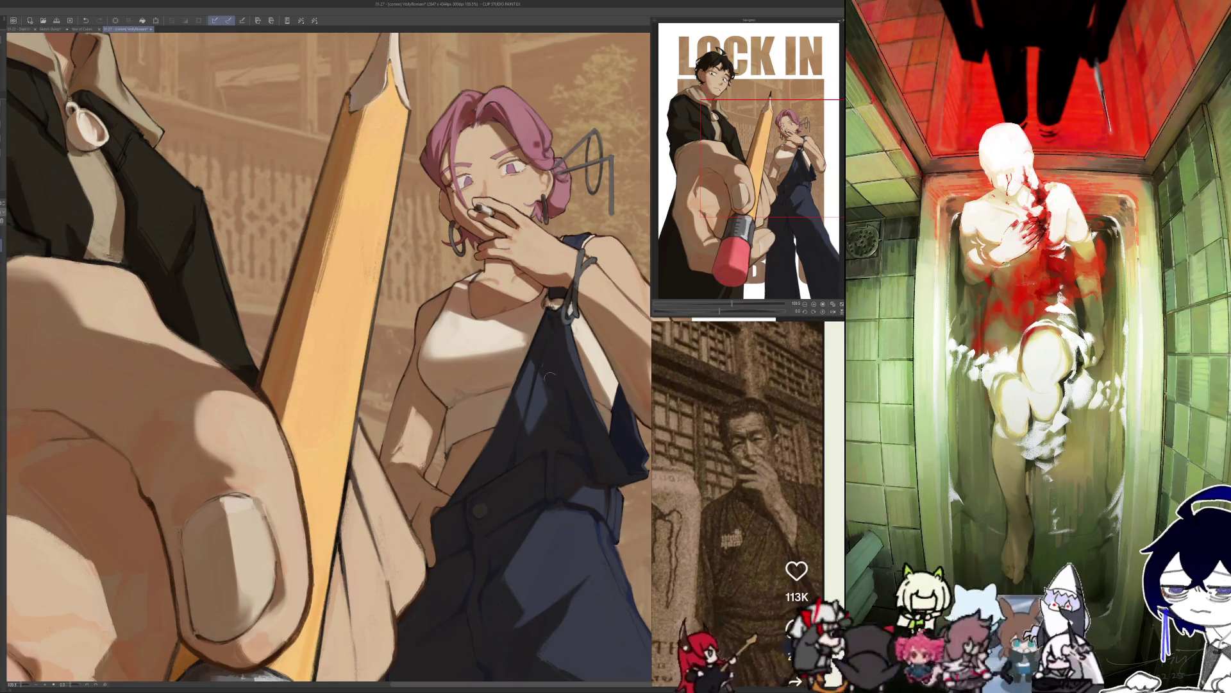
key("h")
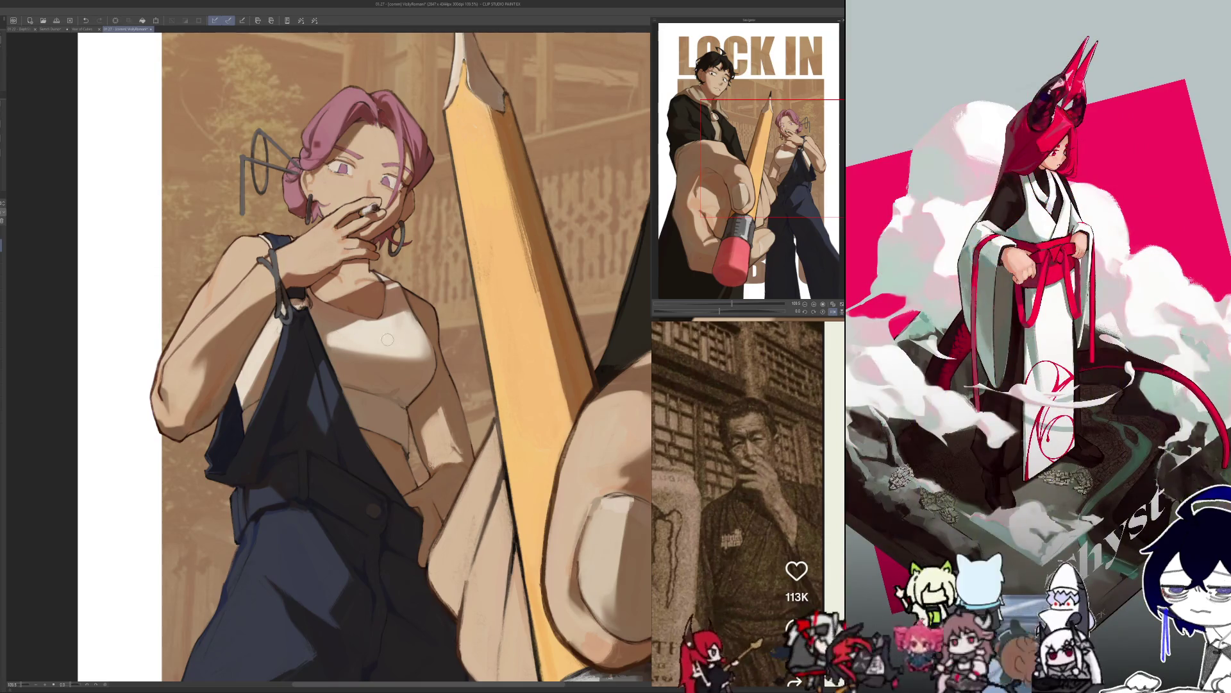
key("ctrl+0")
scroll(540, 272, "up", 5)
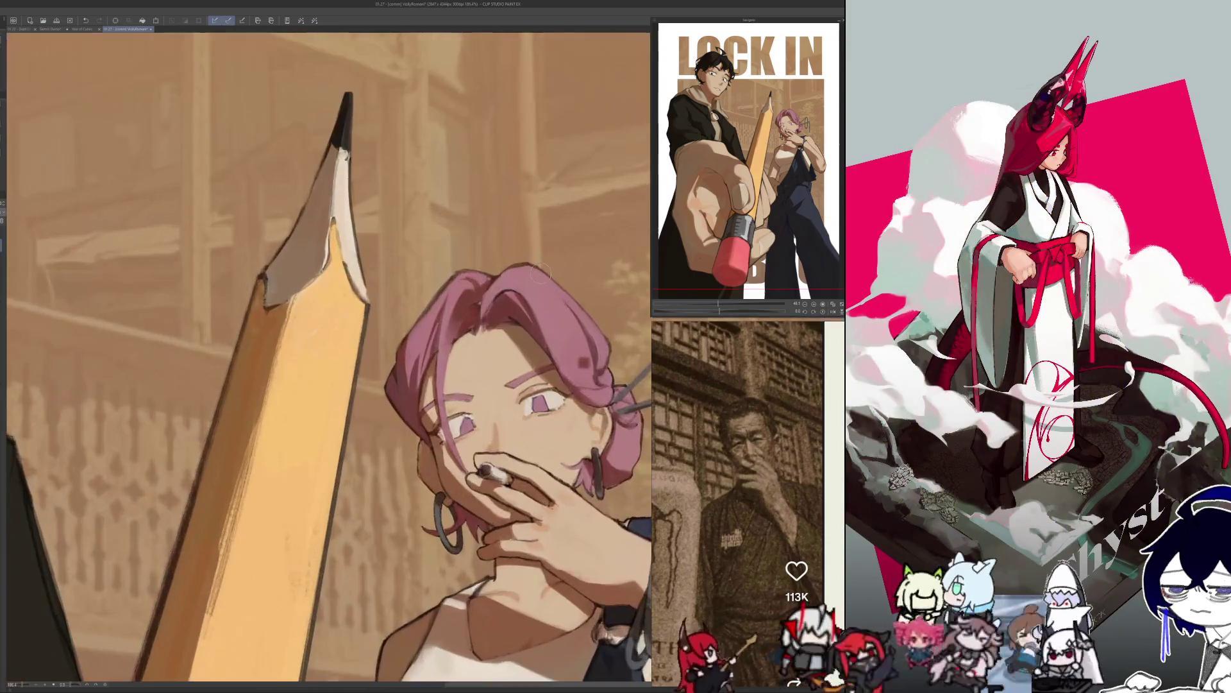
key("h")
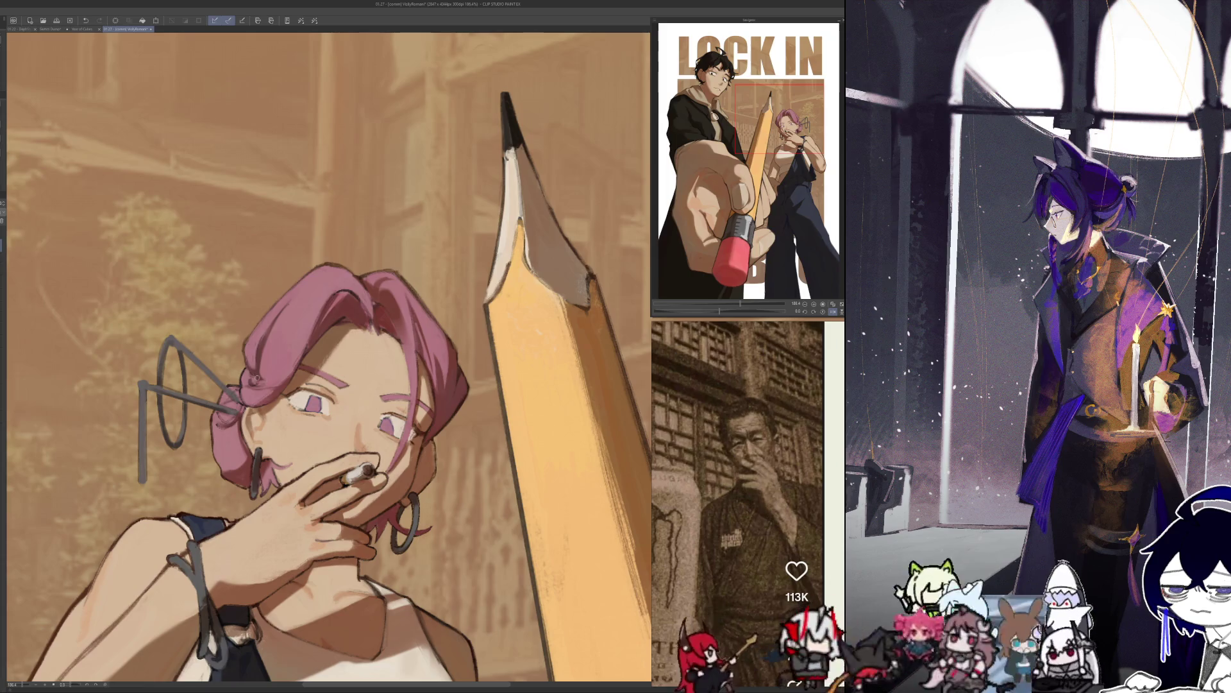
key("ctrl+0")
left_click_drag(183, 344, 165, 350)
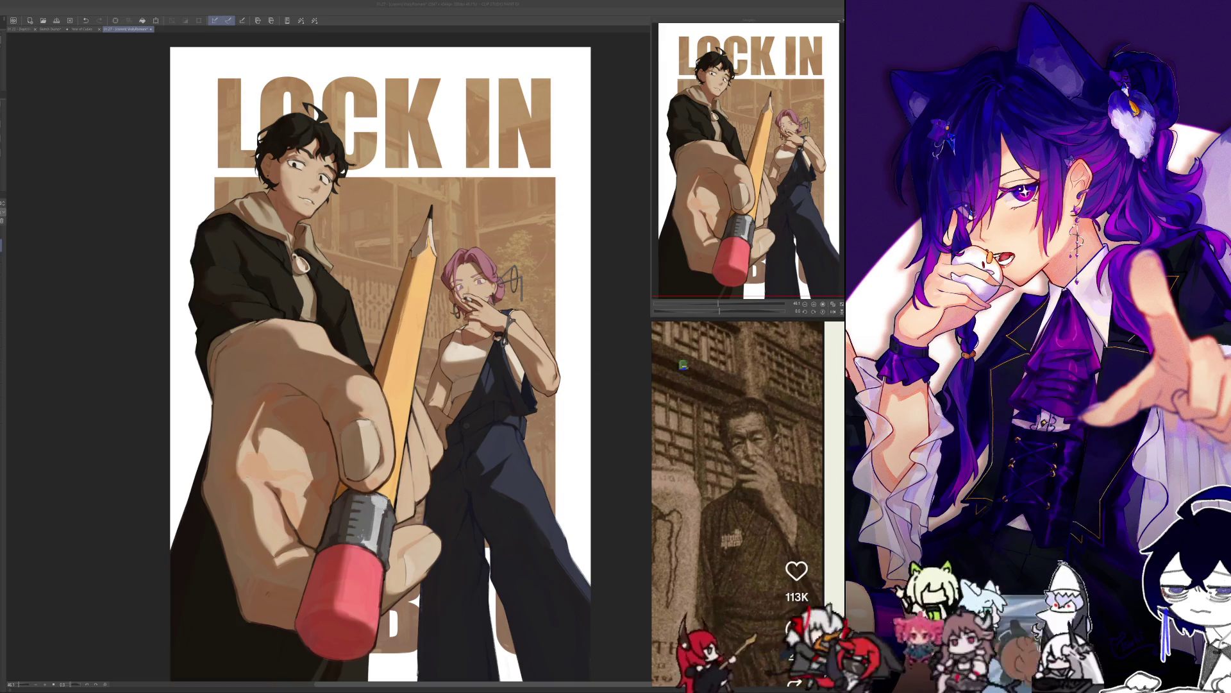
key("ctrl+minus")
key("ctrl+plus")
key("ctrl+plus")
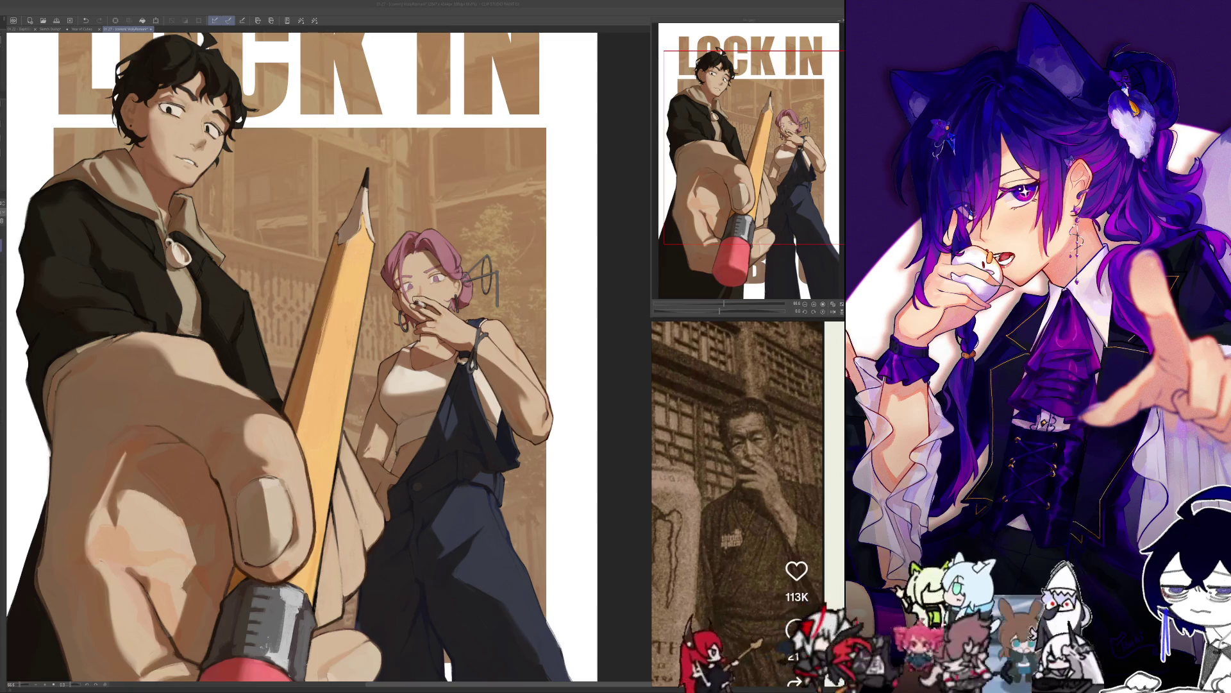
scroll(302, 359, "down", 3)
scroll(398, 292, "down", 2)
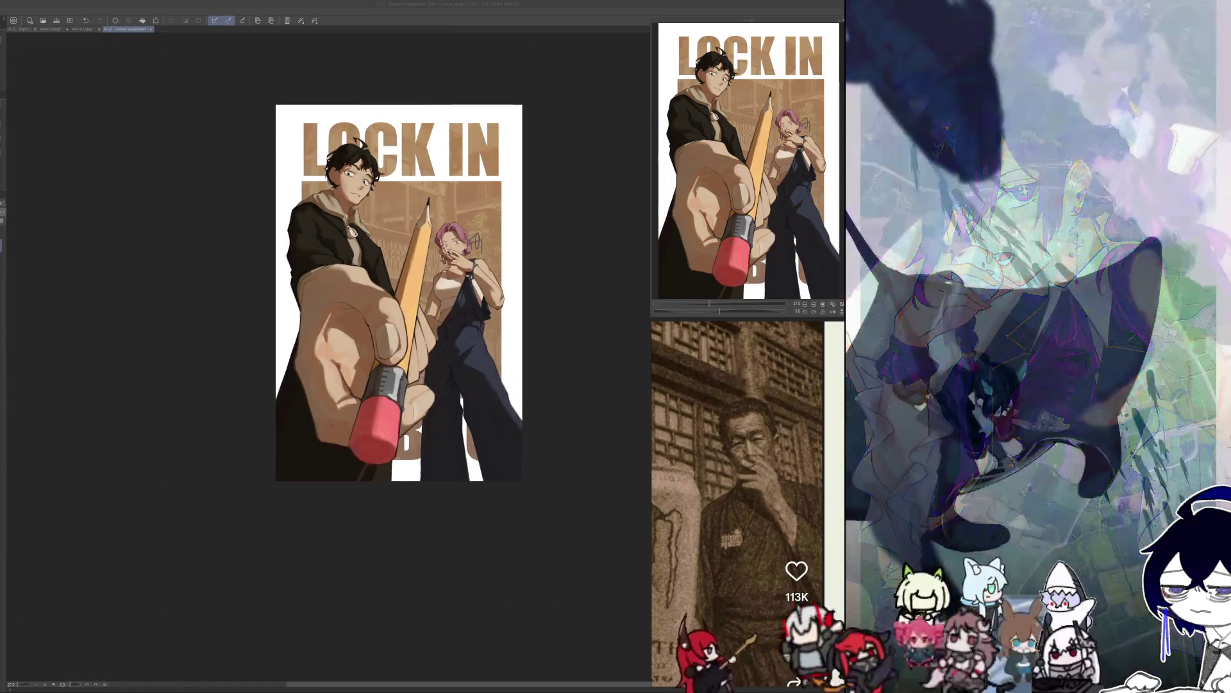
Compare the hand shading with and without the edit, keeping the darker shading.
key("ctrl+z")
key("ctrl+y")
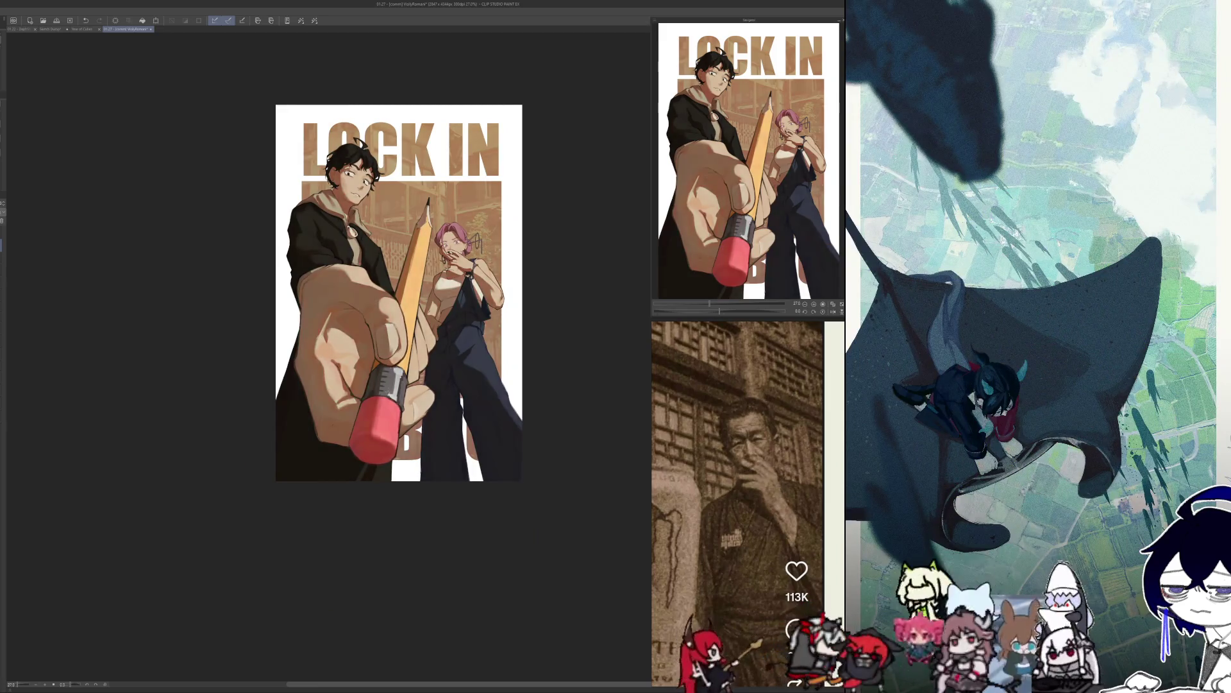
key("ctrl+z")
key("ctrl+y")
key("ctrl+z")
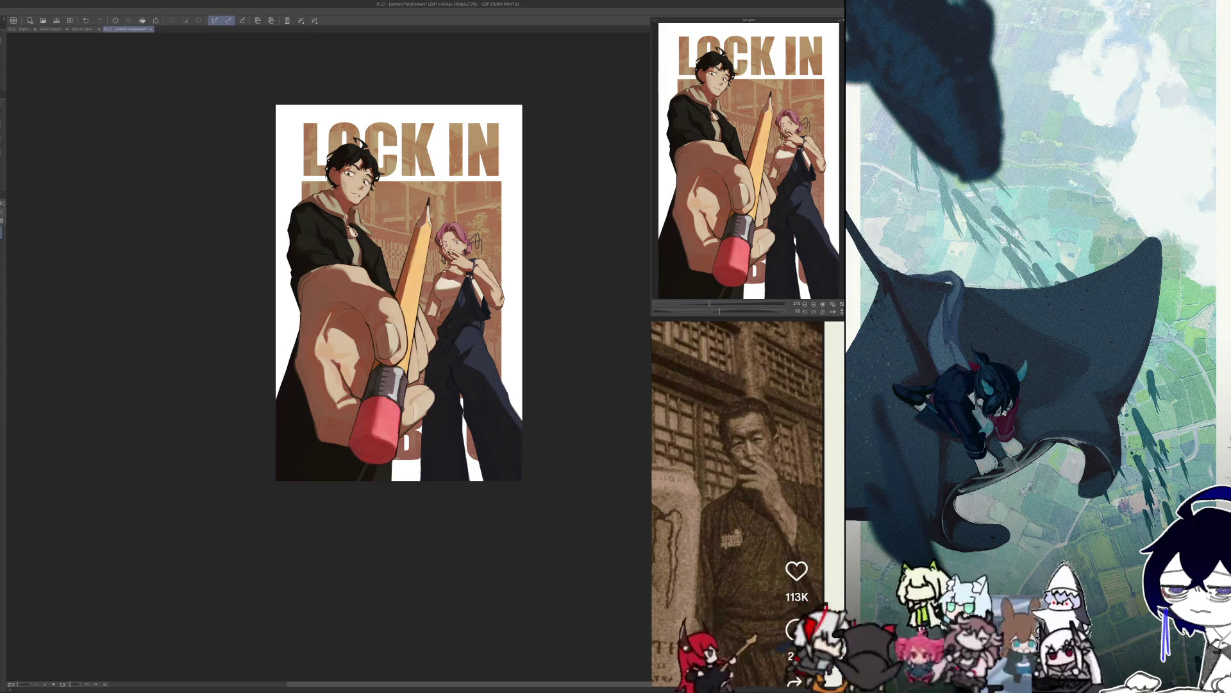
Zoom in slightly and toggle the recent edits on the lower title area, ending on the edited version.
scroll(515, 283, "up", 2)
scroll(515, 283, "up", 3)
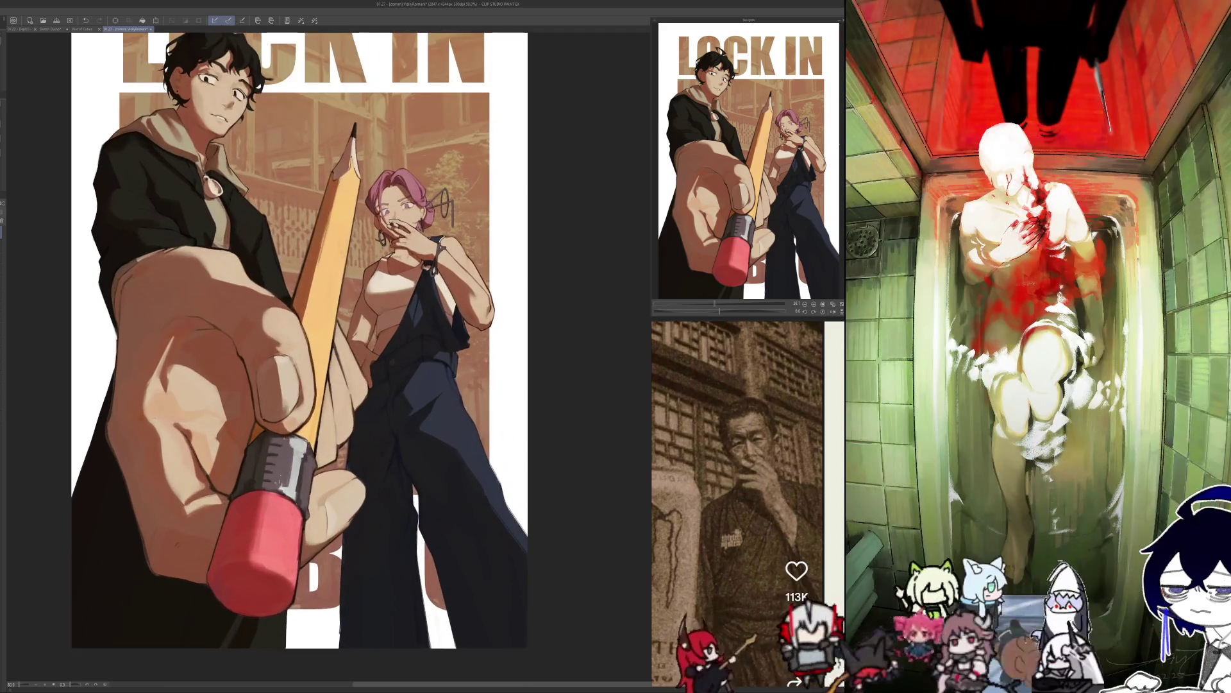
scroll(515, 283, "up", 1)
scroll(515, 282, "down", 3)
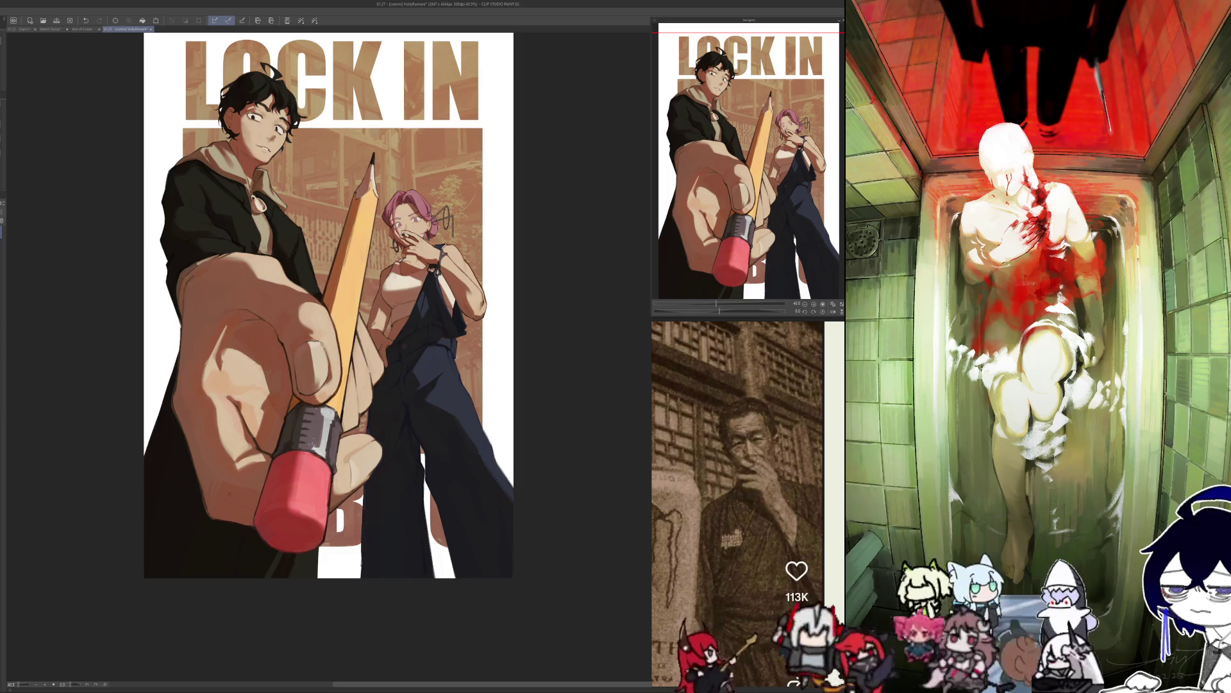
key("ctrl+z")
key("ctrl+z")
key("ctrl+y")
key("ctrl+z")
key("ctrl+y")
key("ctrl+z")
key("ctrl+y")
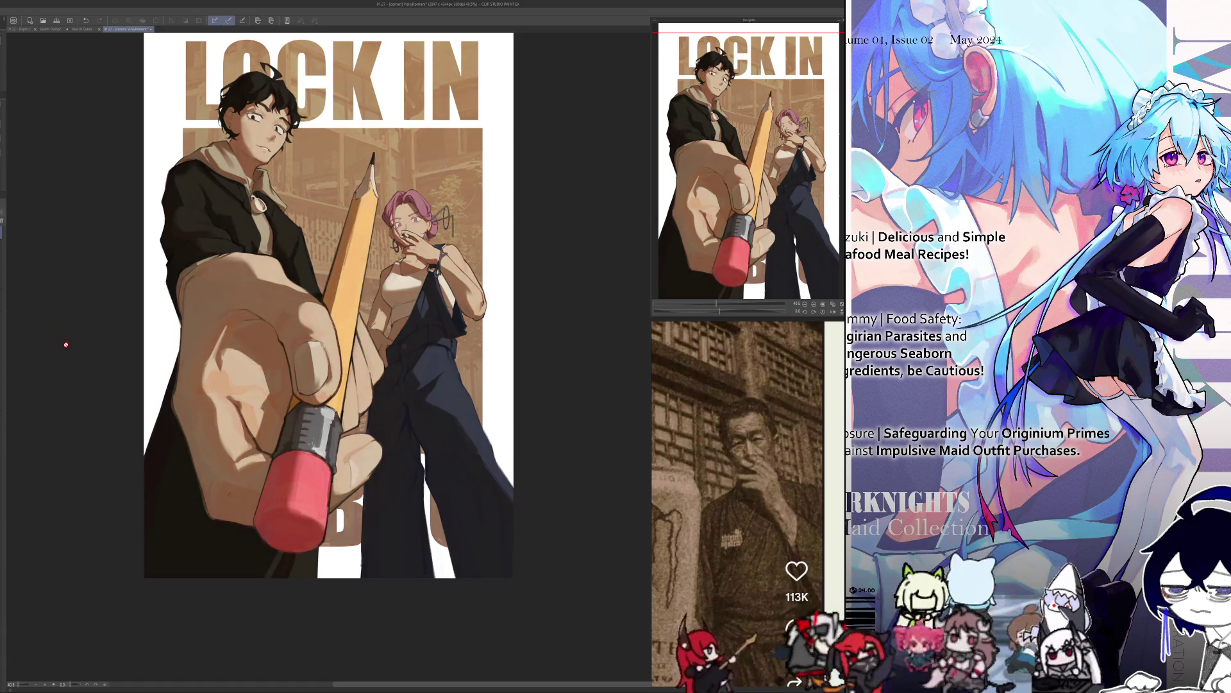
Hide the building backdrop behind the characters, then restore it.
left_click_drag(393, 621, 379, 651)
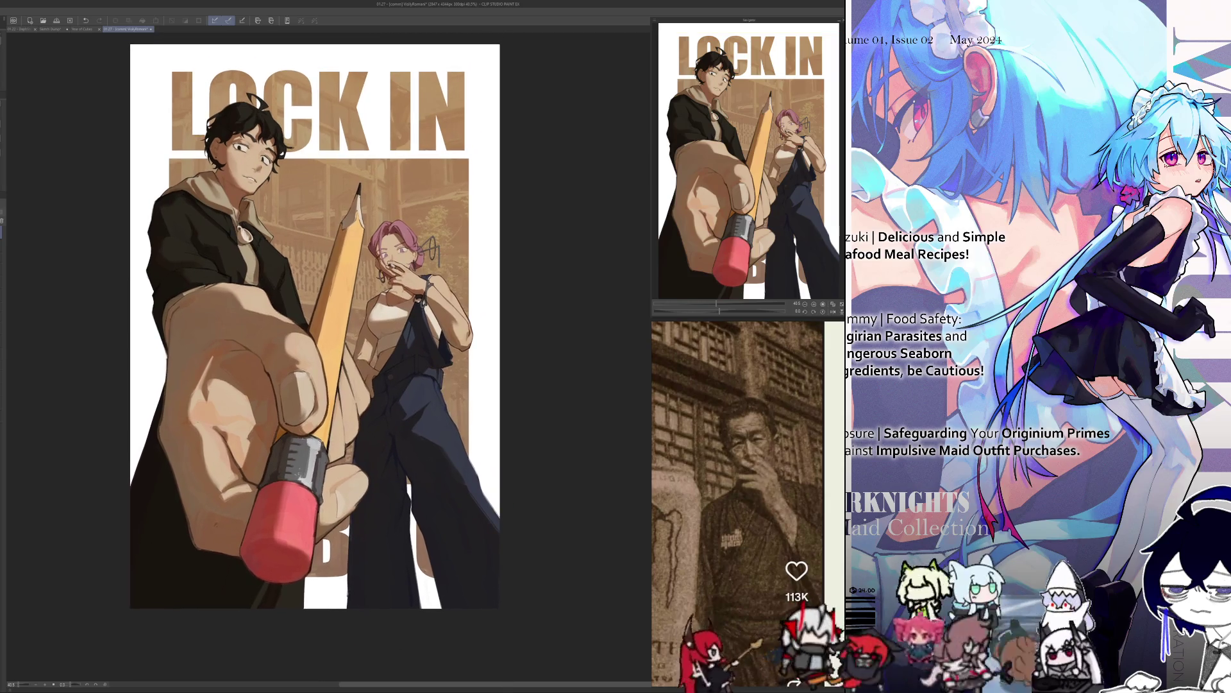
key("Delete")
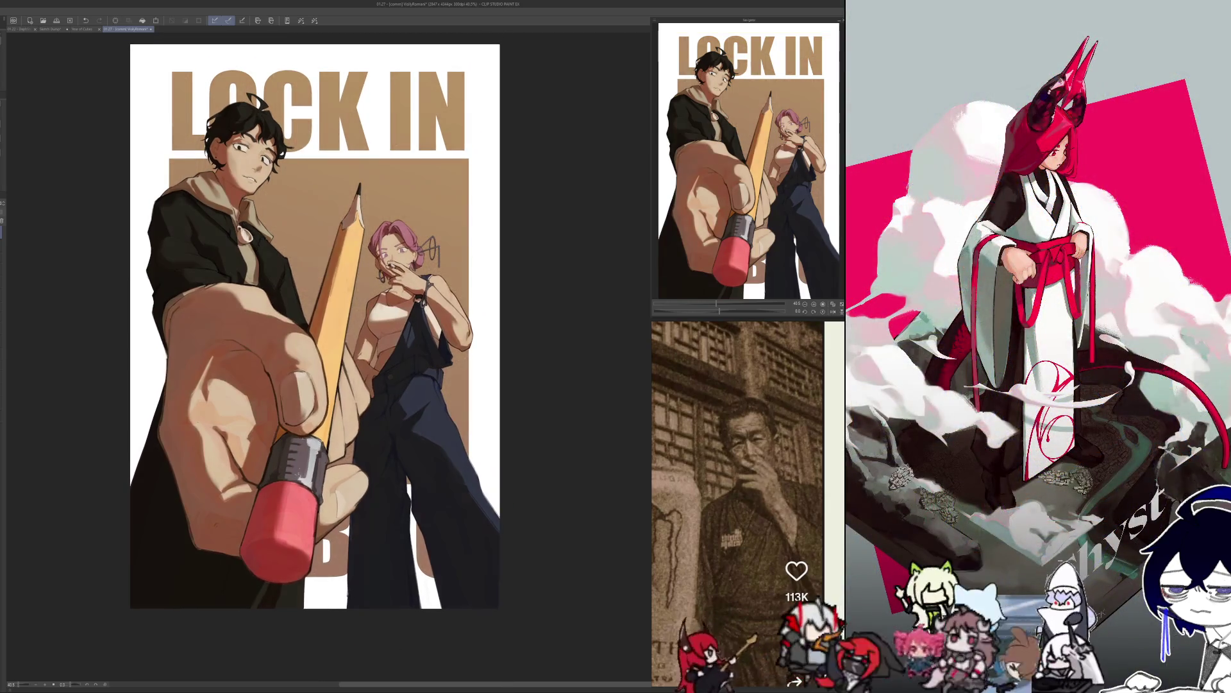
key("ctrl+z")
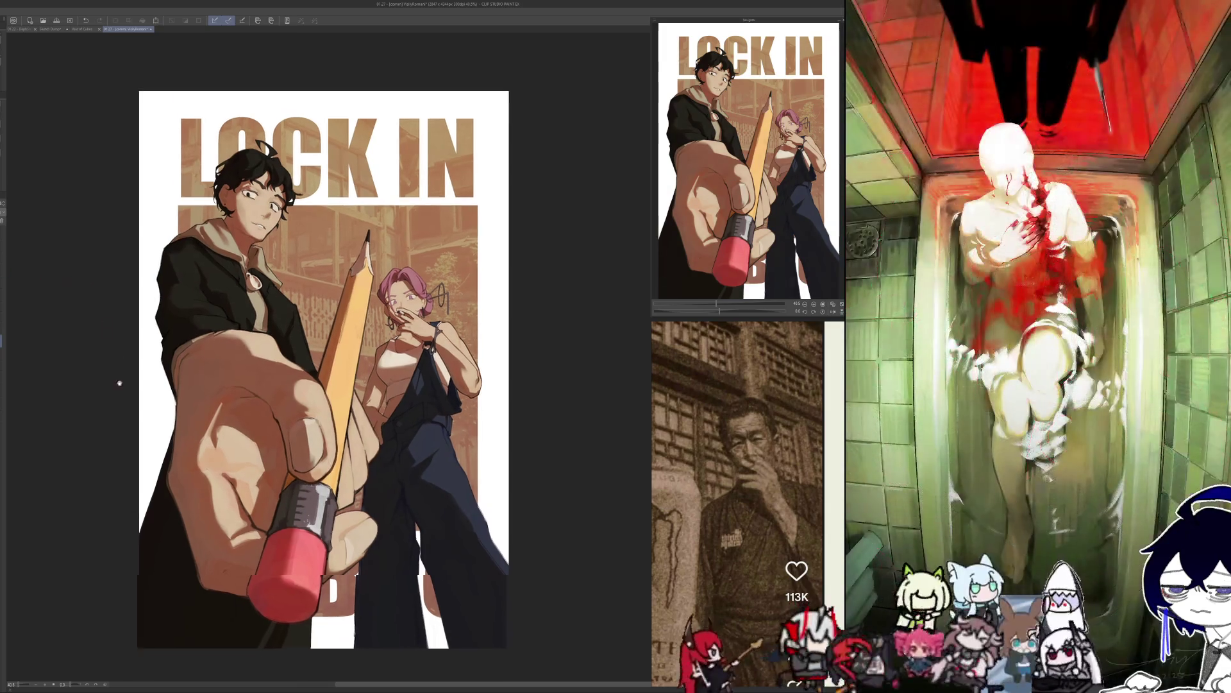
Zoom in on the poster and flip it horizontally, back to normal, then mirrored again to compare.
left_click_drag(112, 340, 140, 431)
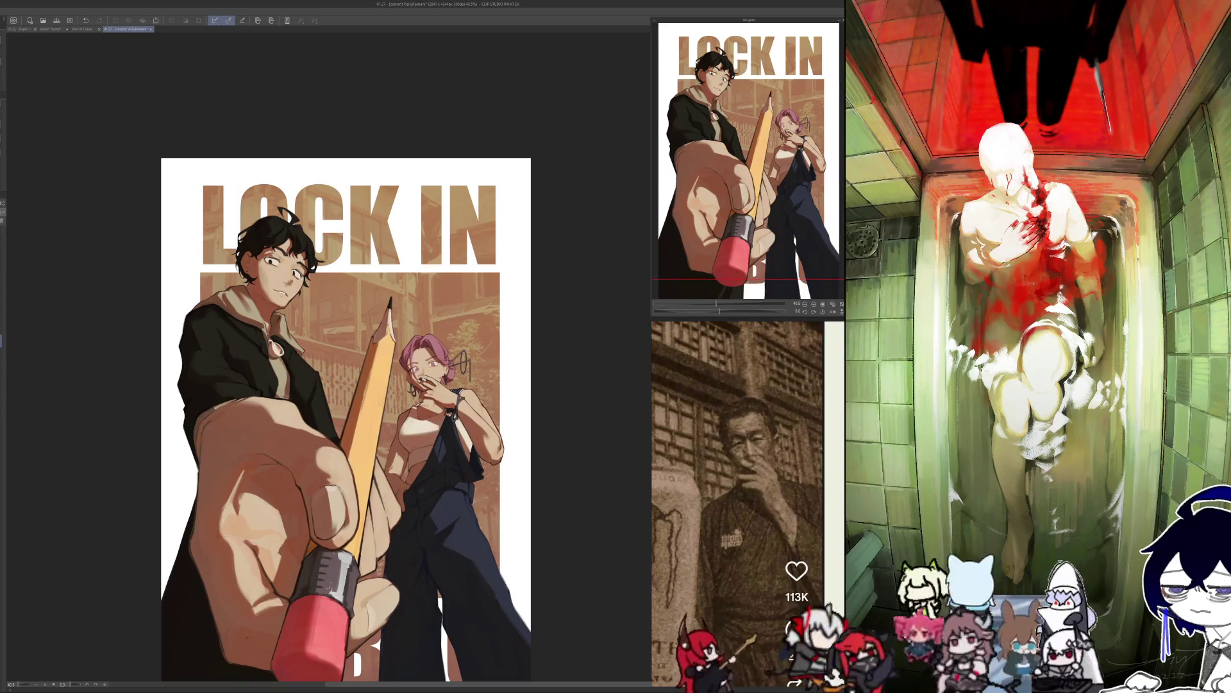
scroll(139, 482, "up", 1)
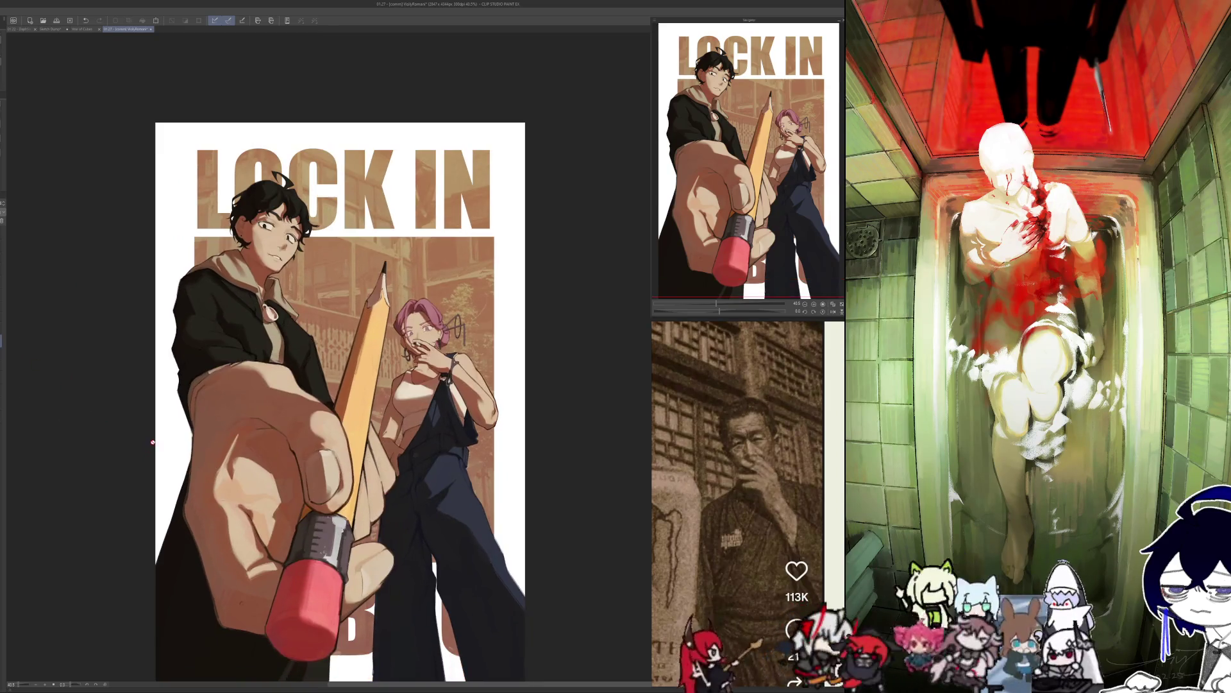
scroll(151, 449, "up", 2)
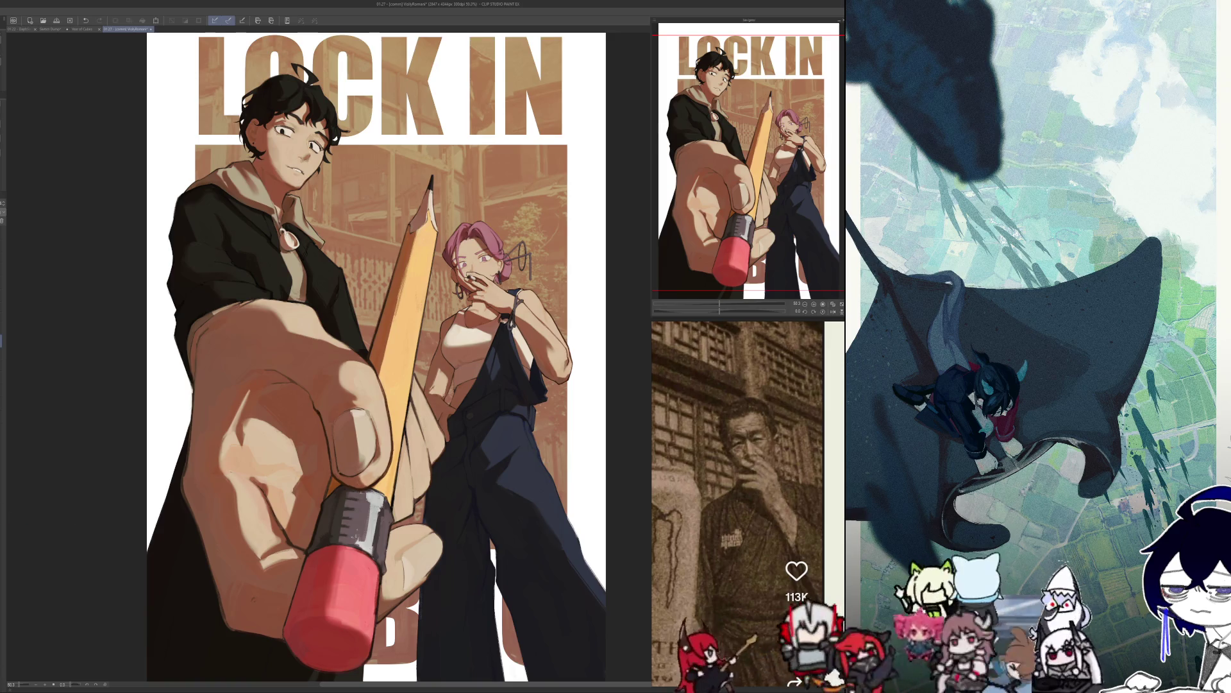
key("h")
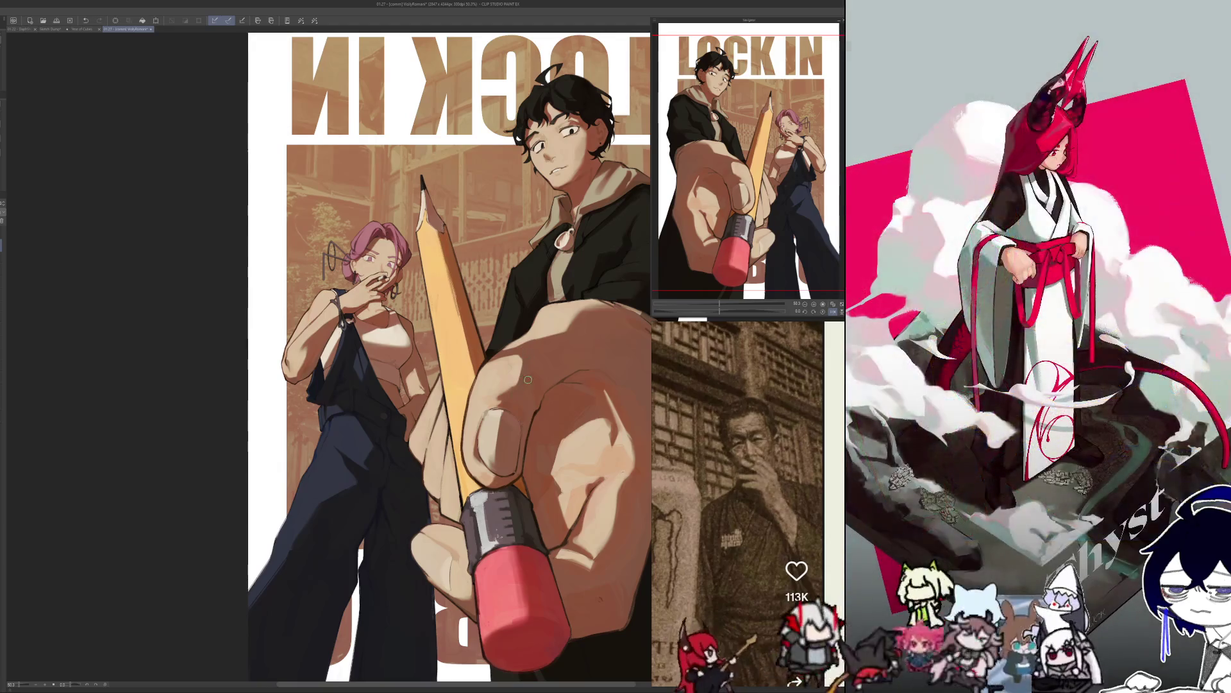
key("h")
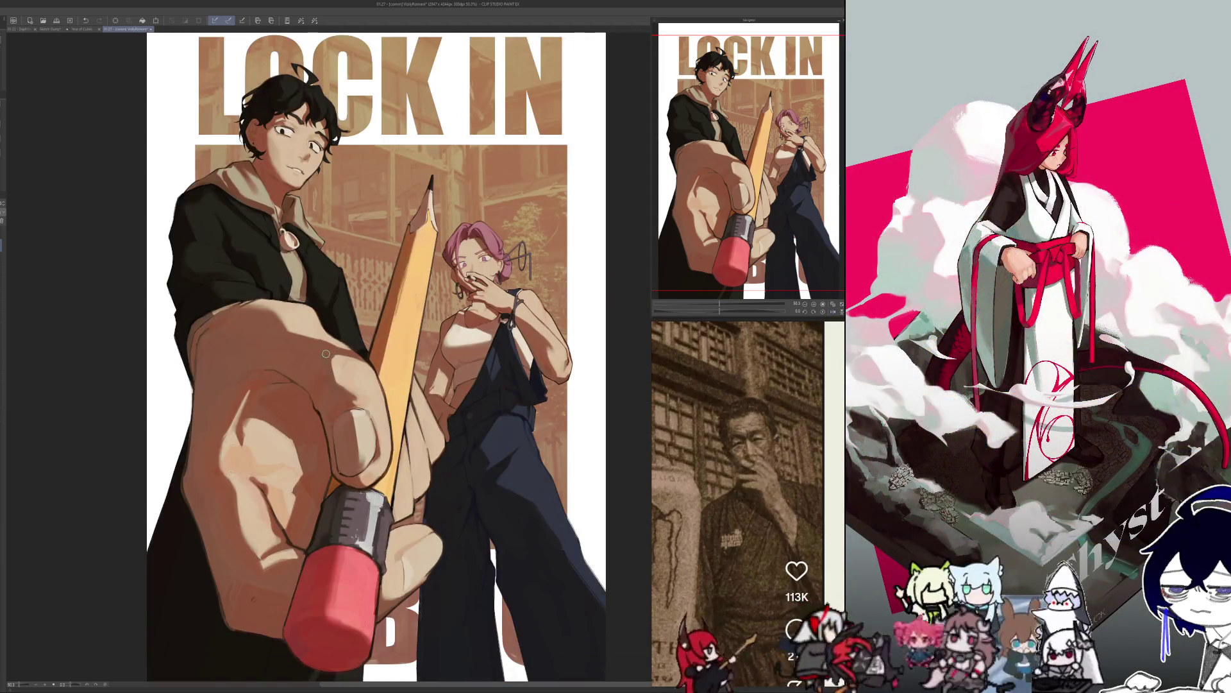
left_click(833, 312)
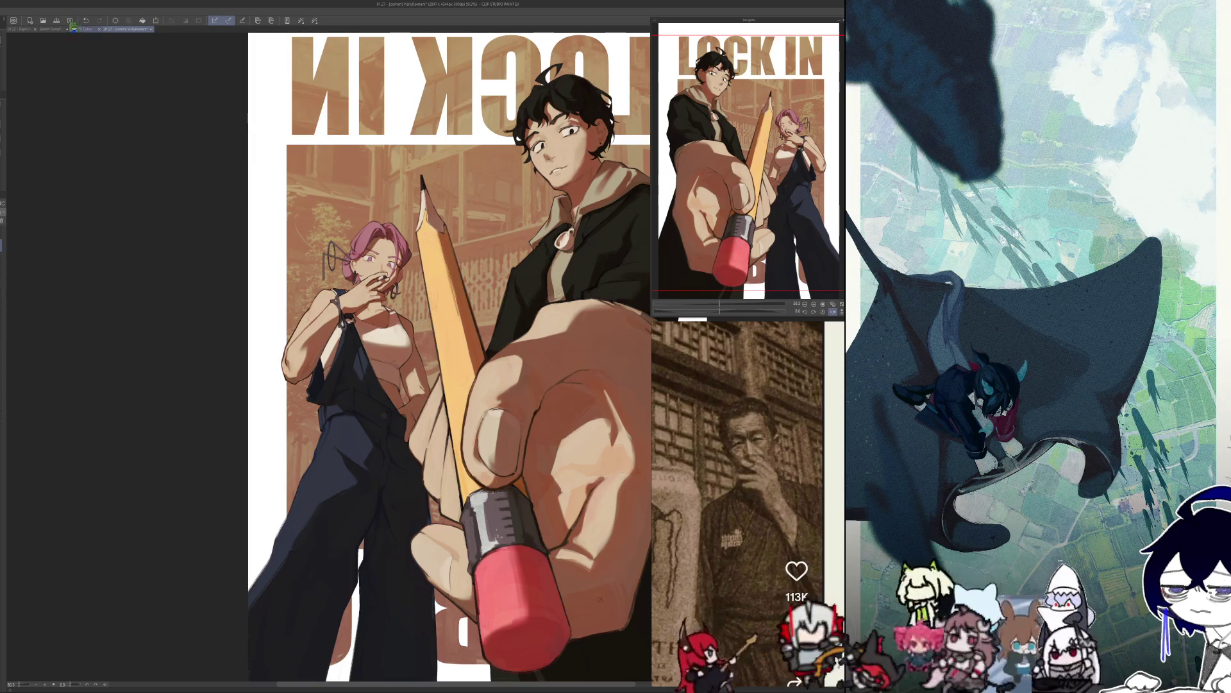
left_click(72, 29)
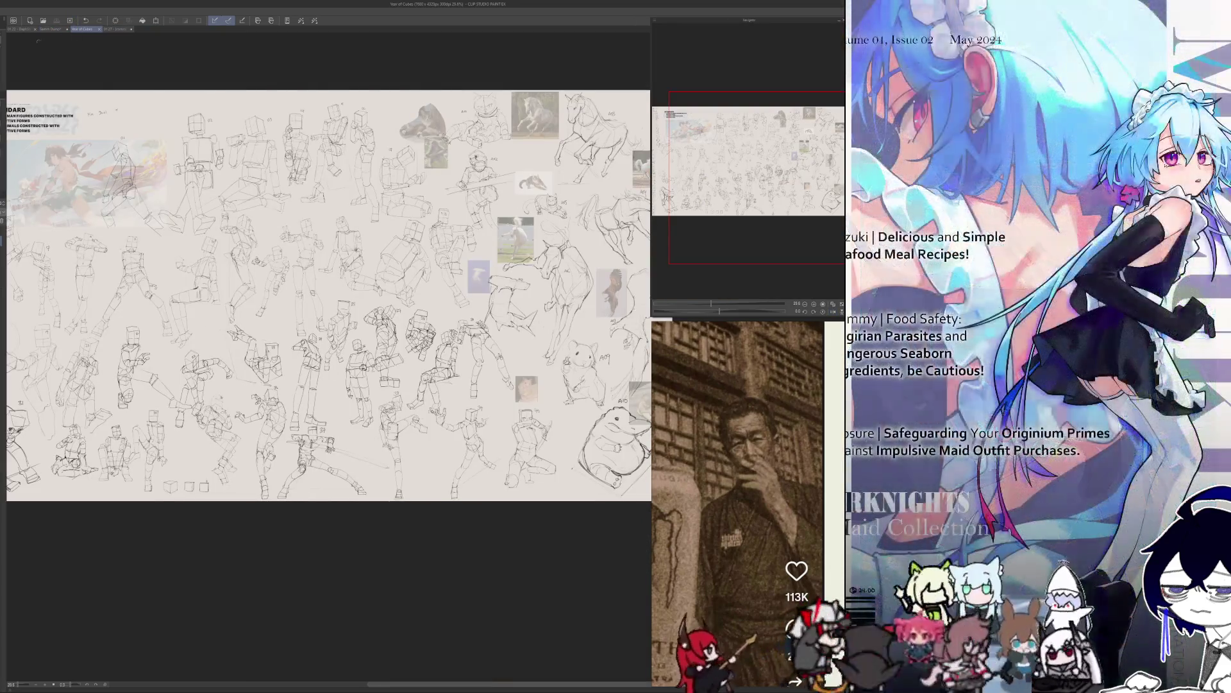
Switch to the Sketch Dump document and zoom into its blank area.
left_click(53, 29)
scroll(280, 445, "down", 2)
scroll(300, 391, "up", 4)
scroll(300, 392, "up", 3)
scroll(314, 381, "up", 1)
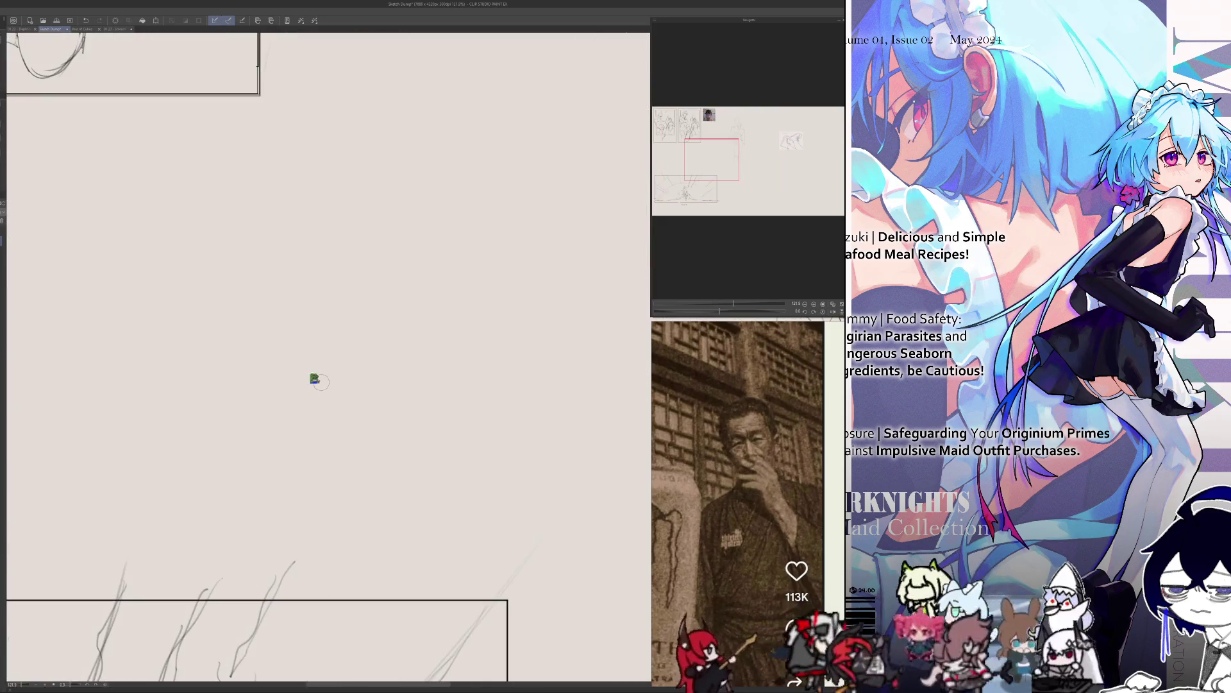
Handwrite 鸭老师 on the blank canvas with the pen.
left_click_drag(314, 378, 336, 380)
mouse_move(317, 368)
left_mouse_down()
mouse_move(334, 364)
mouse_move(332, 404)
left_mouse_up()
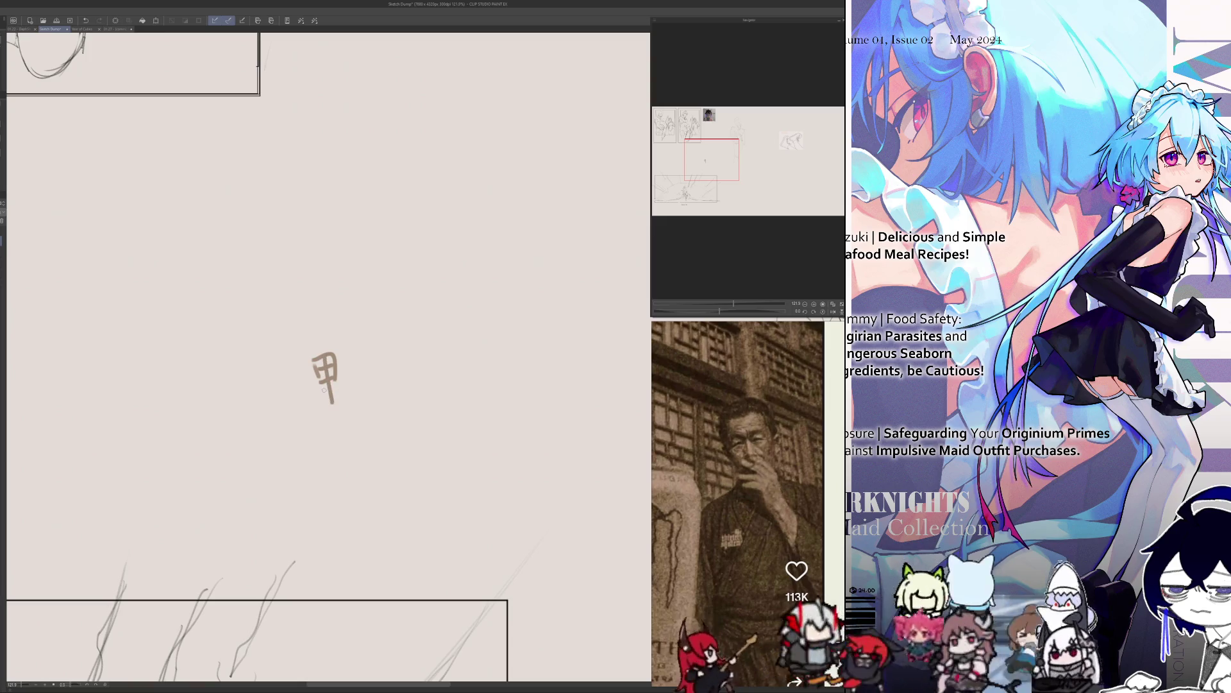
left_click_drag(345, 357, 348, 370)
mouse_move(340, 378)
left_mouse_down()
mouse_move(357, 402)
mouse_move(353, 388)
mouse_move(393, 370)
left_mouse_up()
mouse_move(390, 359)
left_mouse_down()
mouse_move(372, 388)
mouse_move(407, 387)
left_mouse_up()
mouse_move(395, 375)
left_mouse_down()
mouse_move(385, 382)
mouse_move(414, 381)
left_mouse_up()
mouse_move(420, 349)
left_mouse_down()
mouse_move(417, 385)
mouse_move(444, 349)
left_mouse_up()
left_click_drag(432, 359, 434, 397)
Write 唐老鸭 on a second line below 鸭老师.
mouse_move(354, 438)
left_mouse_down()
mouse_move(381, 402)
mouse_move(385, 417)
left_mouse_up()
mouse_move(375, 413)
left_mouse_down()
mouse_move(362, 425)
mouse_move(385, 433)
mouse_move(419, 412)
mouse_move(414, 429)
left_mouse_up()
left_click_drag(418, 388, 432, 413)
left_click_drag(418, 404, 439, 423)
left_click_drag(420, 421, 438, 429)
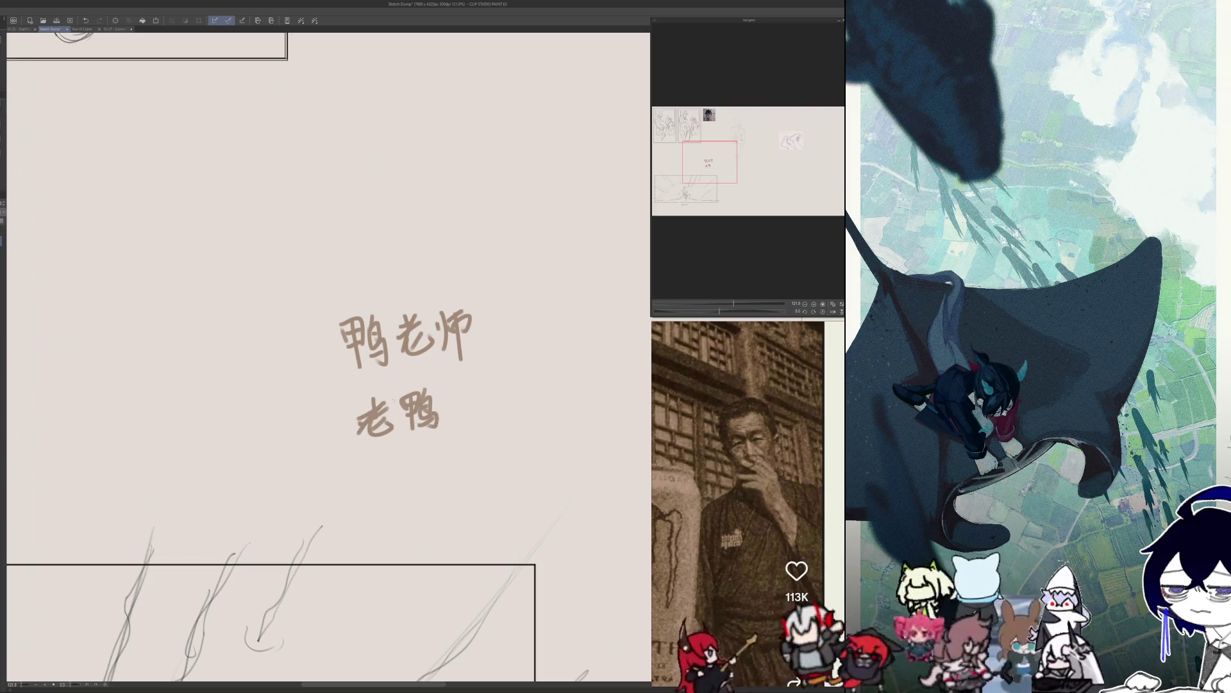
left_click_drag(308, 399, 311, 408)
mouse_move(304, 416)
left_mouse_down()
mouse_move(332, 410)
mouse_move(305, 448)
left_mouse_up()
mouse_move(324, 410)
left_mouse_down()
mouse_move(340, 453)
mouse_move(288, 486)
left_mouse_up()
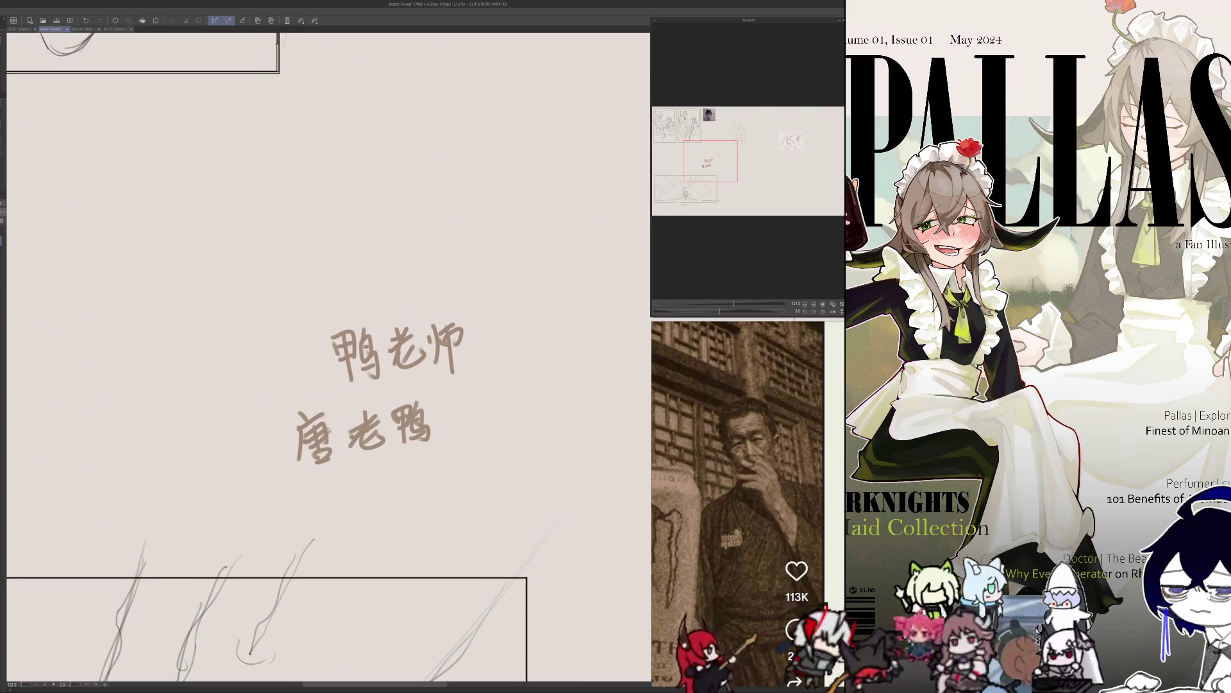
Lasso-select the handwritten 唐老鸭.
scroll(320, 494, "up", 1)
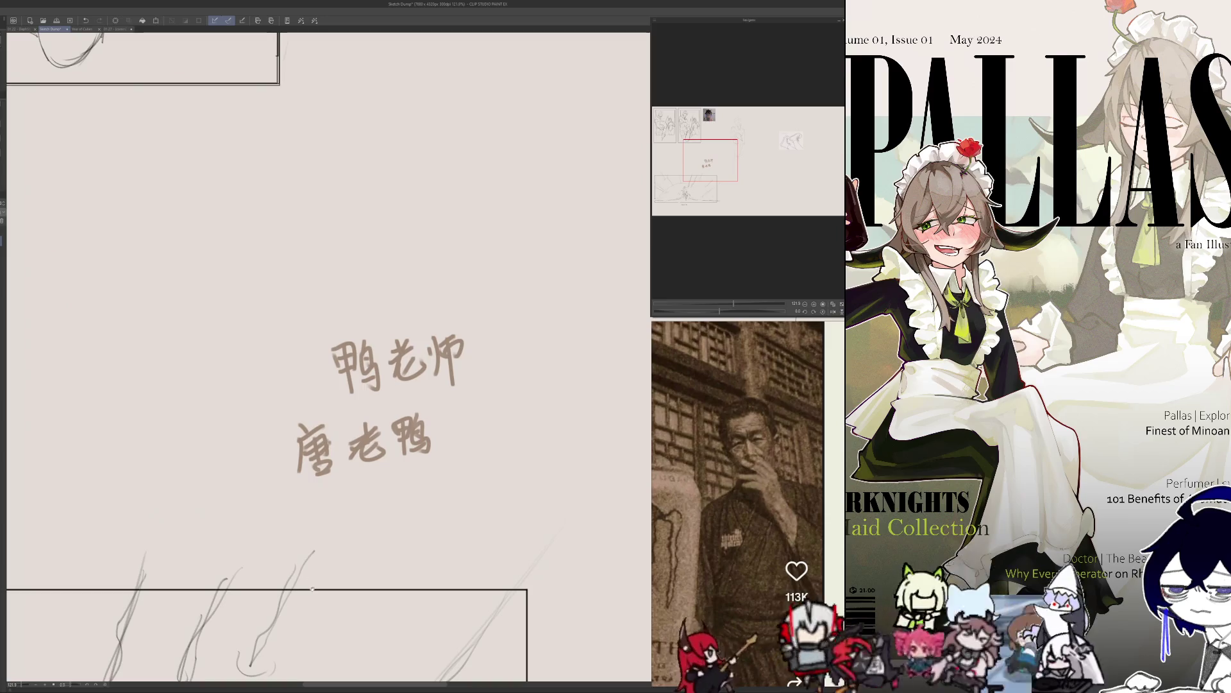
scroll(301, 393, "down", 1)
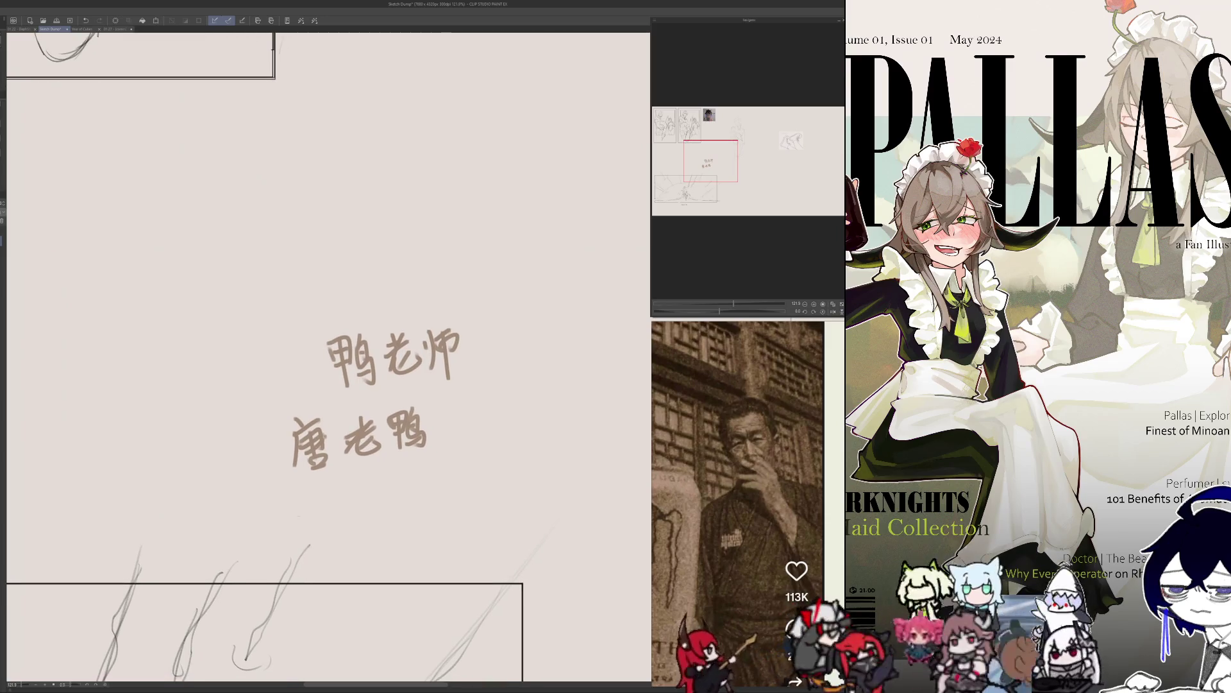
left_click_drag(302, 394, 282, 403)
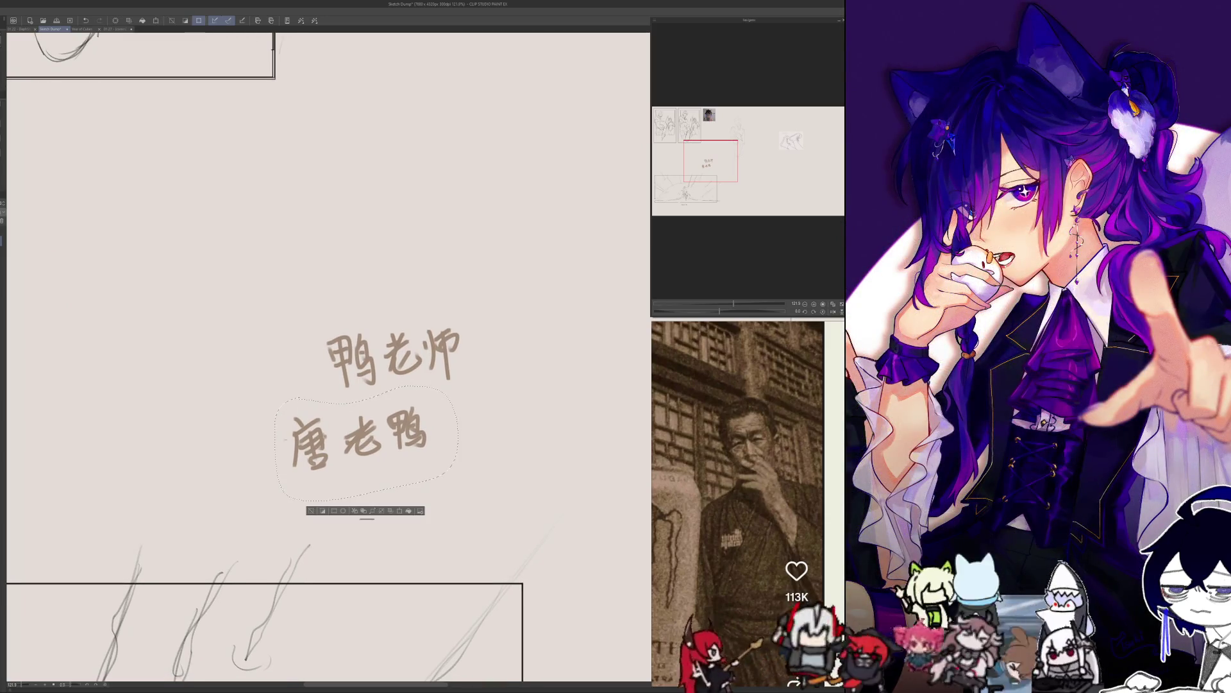
Erase both handwritten lines, 唐老鸭 and 鸭老师, from the canvas.
key("Delete")
key("ctrl+d")
left_click_drag(324, 316, 385, 271)
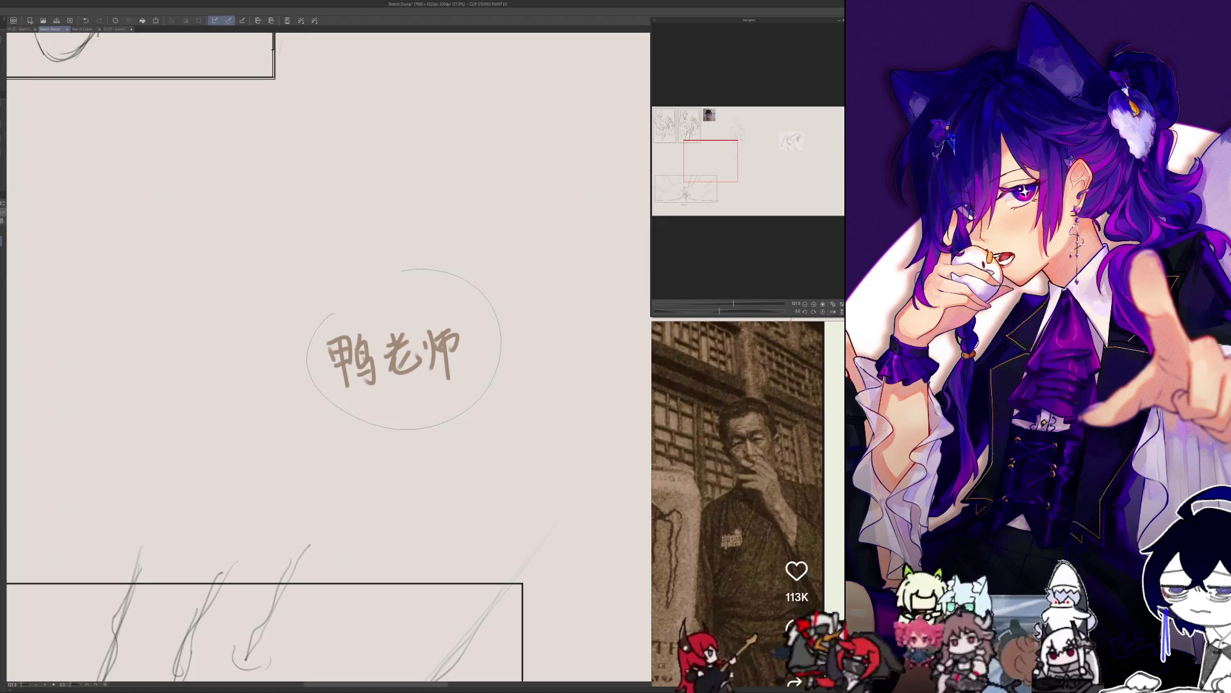
key("Delete")
key("ctrl+d")
scroll(397, 550, "up", 3)
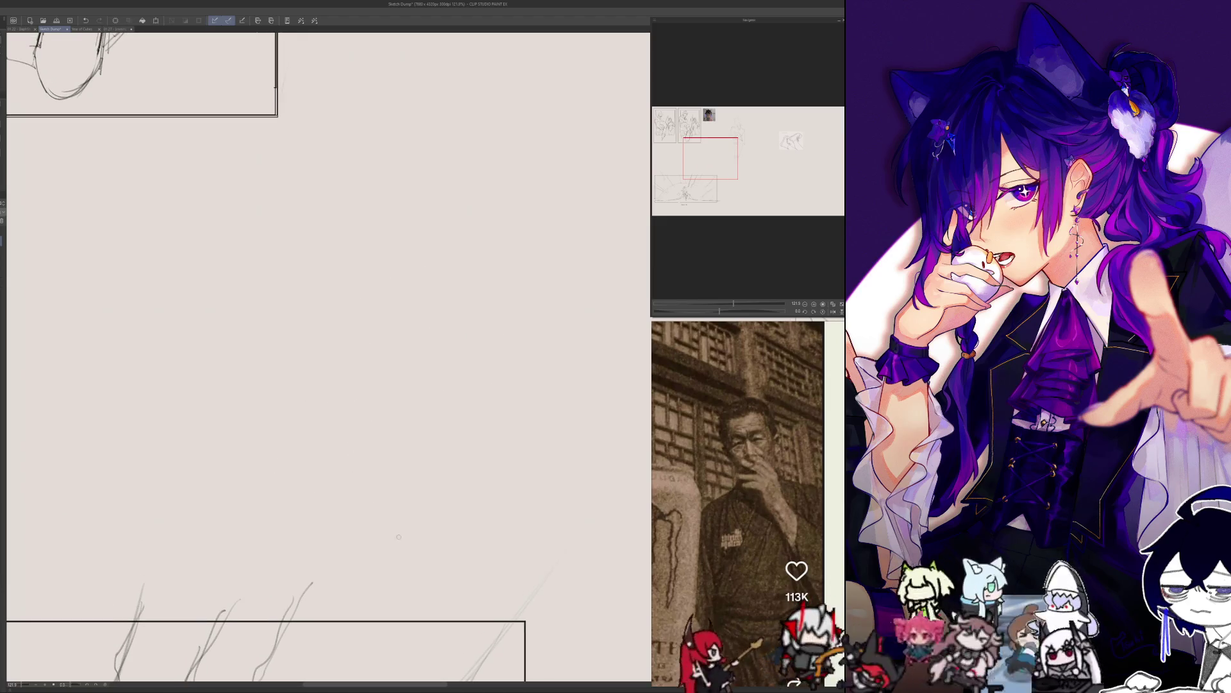
Handwrite a stacked list reading 老大, 老二, 老三.
mouse_move(379, 421)
left_mouse_down()
mouse_move(405, 410)
mouse_move(385, 444)
mouse_move(450, 414)
left_mouse_up()
left_click(431, 414)
left_click_drag(412, 442, 463, 418)
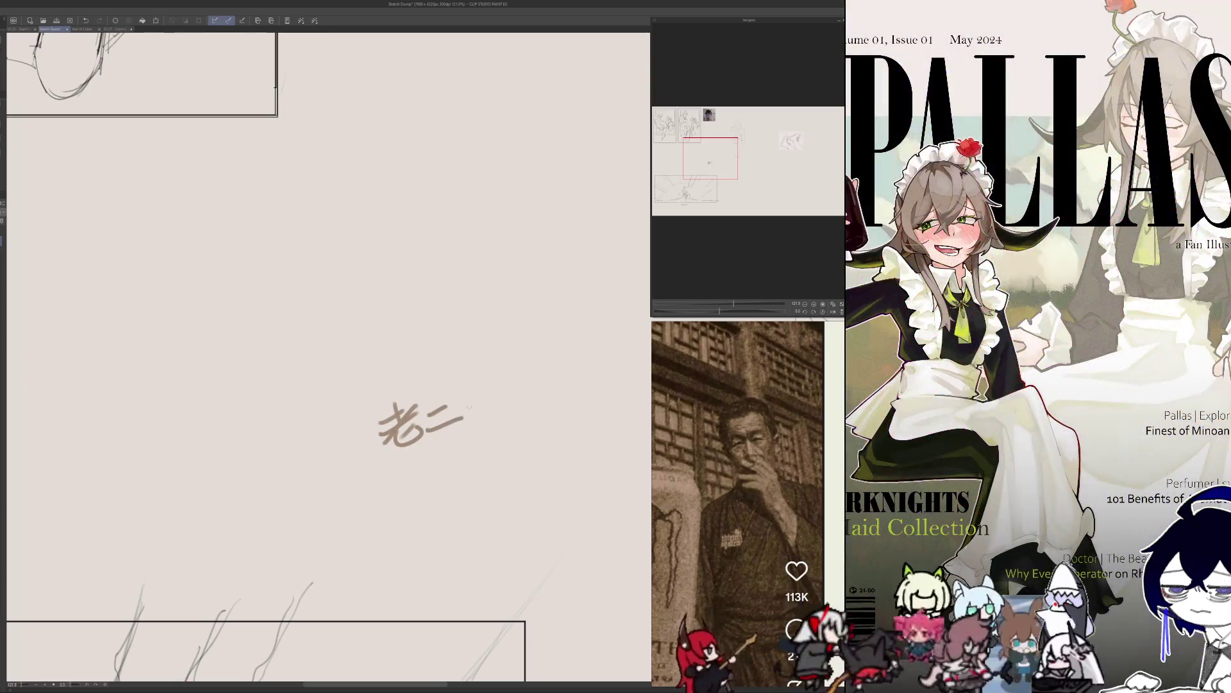
left_click_drag(371, 382, 388, 368)
mouse_move(393, 358)
left_mouse_down()
mouse_move(381, 381)
mouse_move(403, 363)
mouse_move(410, 390)
mouse_move(459, 377)
left_mouse_up()
left_click_drag(423, 347, 439, 378)
left_click_drag(414, 459, 409, 476)
mouse_move(401, 484)
left_mouse_down()
mouse_move(429, 471)
mouse_move(404, 498)
mouse_move(437, 501)
left_mouse_up()
mouse_move(447, 470)
left_mouse_down()
mouse_move(479, 463)
mouse_move(466, 451)
left_mouse_up()
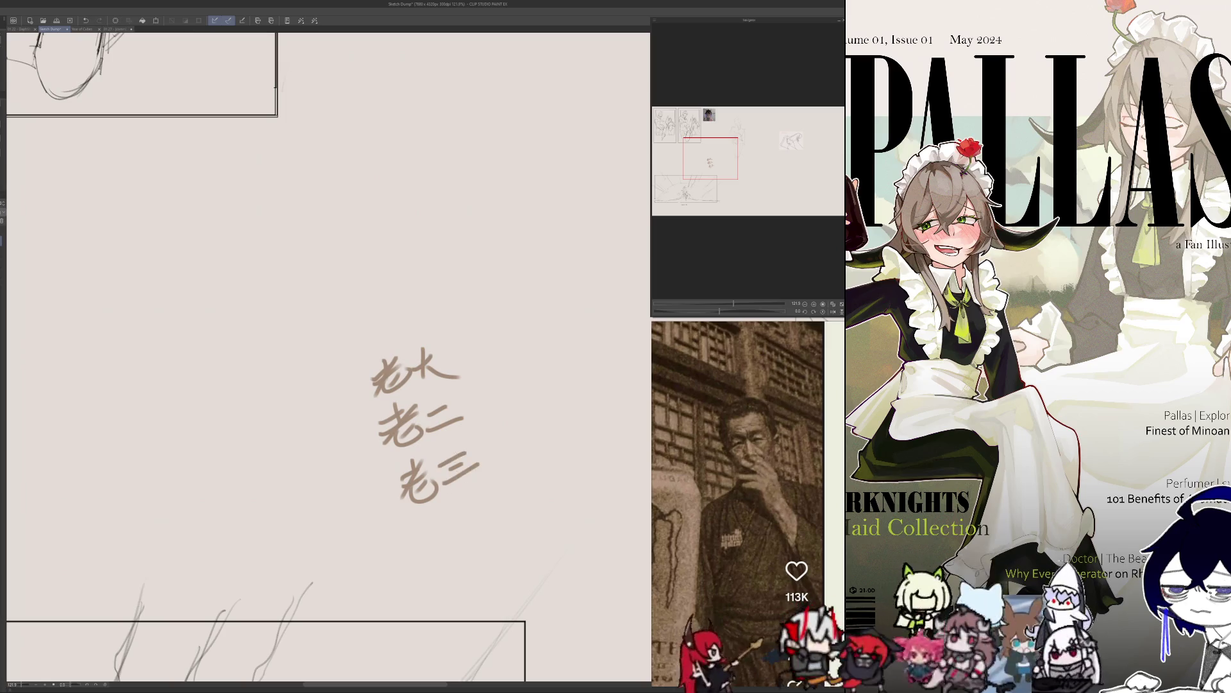
left_click_drag(321, 320, 316, 336)
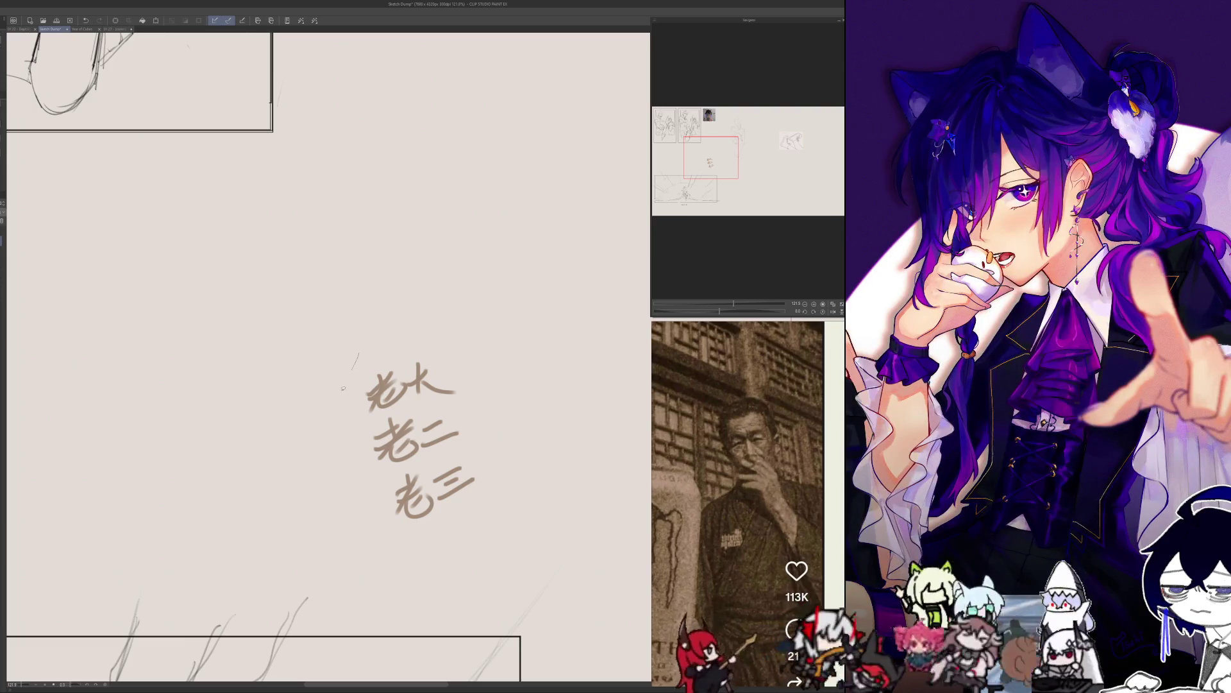
Select and erase the 老大 老二 老三 list.
left_click_drag(343, 388, 346, 385)
key("Delete")
key("ctrl+d")
left_click_drag(380, 526, 376, 545)
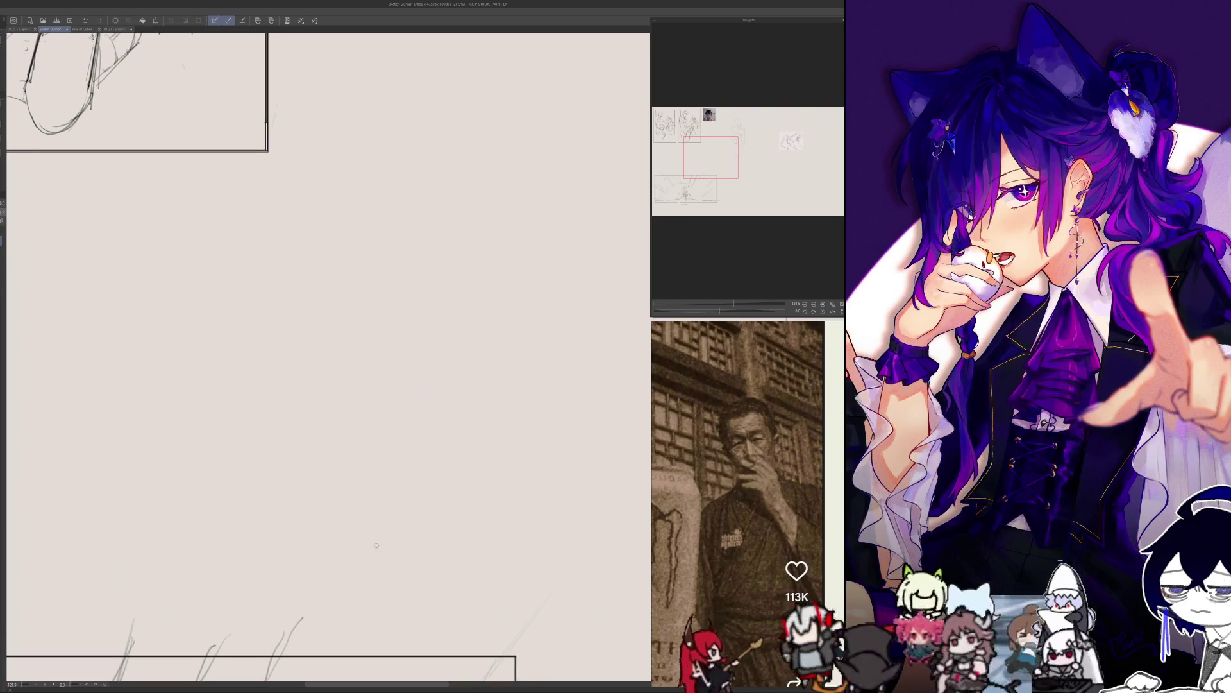
scroll(377, 547, "up", 1)
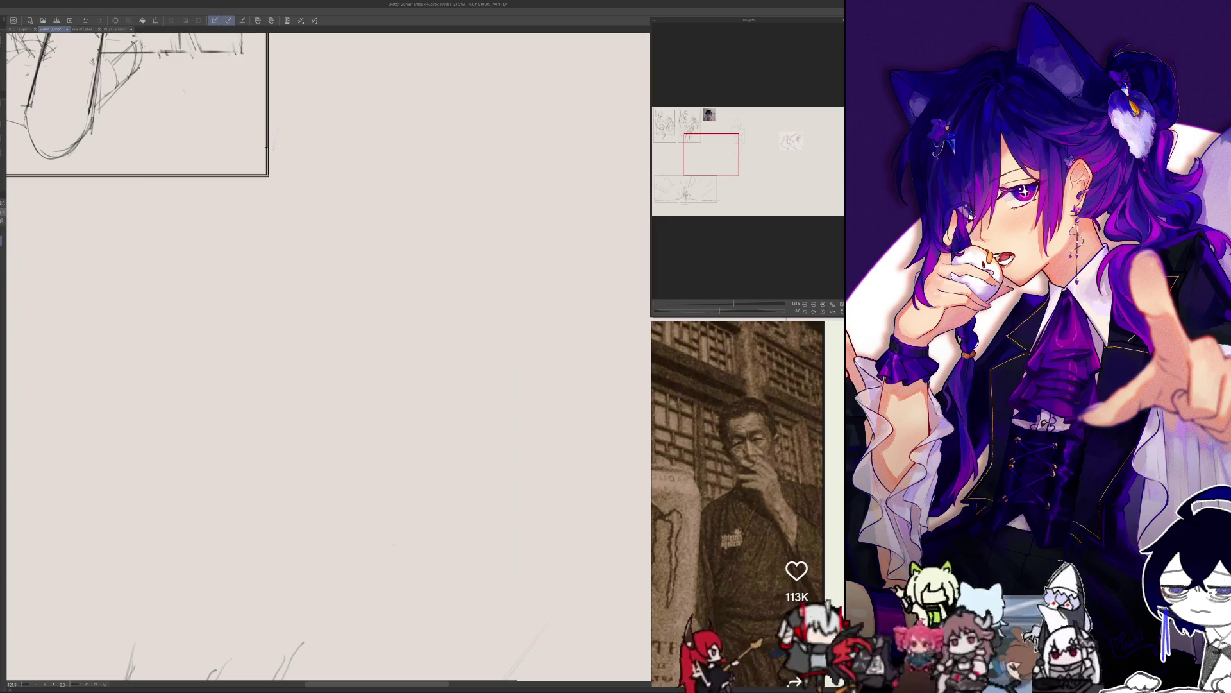
Write 鸭 again, undoing and redrawing the misshapen strokes.
mouse_move(378, 410)
left_mouse_down()
mouse_move(396, 404)
mouse_move(392, 440)
mouse_move(401, 420)
left_mouse_up()
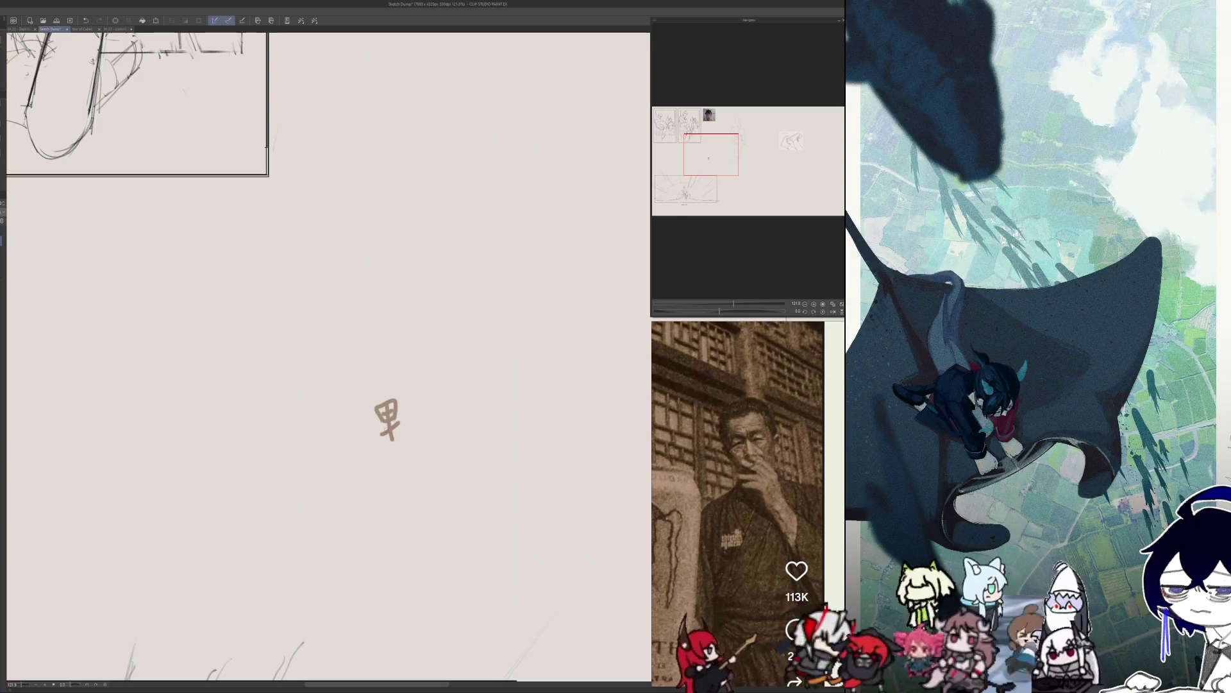
key("Delete")
left_click_drag(377, 414, 392, 401)
left_click_drag(379, 409, 392, 407)
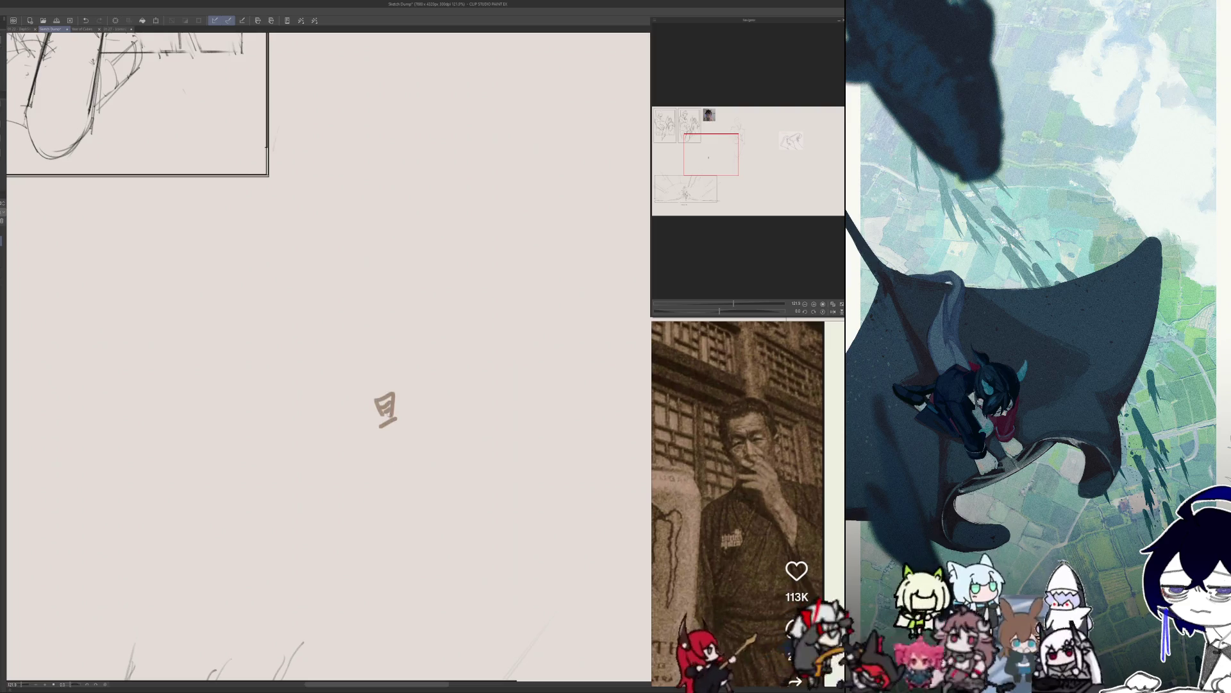
key("ctrl+z")
mouse_move(388, 399)
left_mouse_down()
mouse_move(391, 436)
mouse_move(396, 405)
mouse_move(416, 436)
mouse_move(438, 425)
mouse_move(444, 402)
mouse_move(440, 435)
mouse_move(459, 408)
mouse_move(441, 404)
mouse_move(439, 433)
mouse_move(459, 404)
left_mouse_up()
key("ctrl+z")
key("ctrl+z")
key("ctrl+z")
key("ctrl+z")
Write a "child of" label with an opening quote mark above the characters.
mouse_move(438, 363)
left_mouse_down()
mouse_move(431, 371)
mouse_move(453, 371)
left_mouse_up()
left_click_drag(465, 353, 472, 368)
mouse_move(477, 350)
left_mouse_down()
mouse_move(477, 368)
mouse_move(498, 370)
left_mouse_up()
left_click_drag(491, 359, 517, 353)
left_click_drag(418, 346, 410, 444)
Erase 鸭 to leave only 子, then write and erase a second 子 below.
key("e")
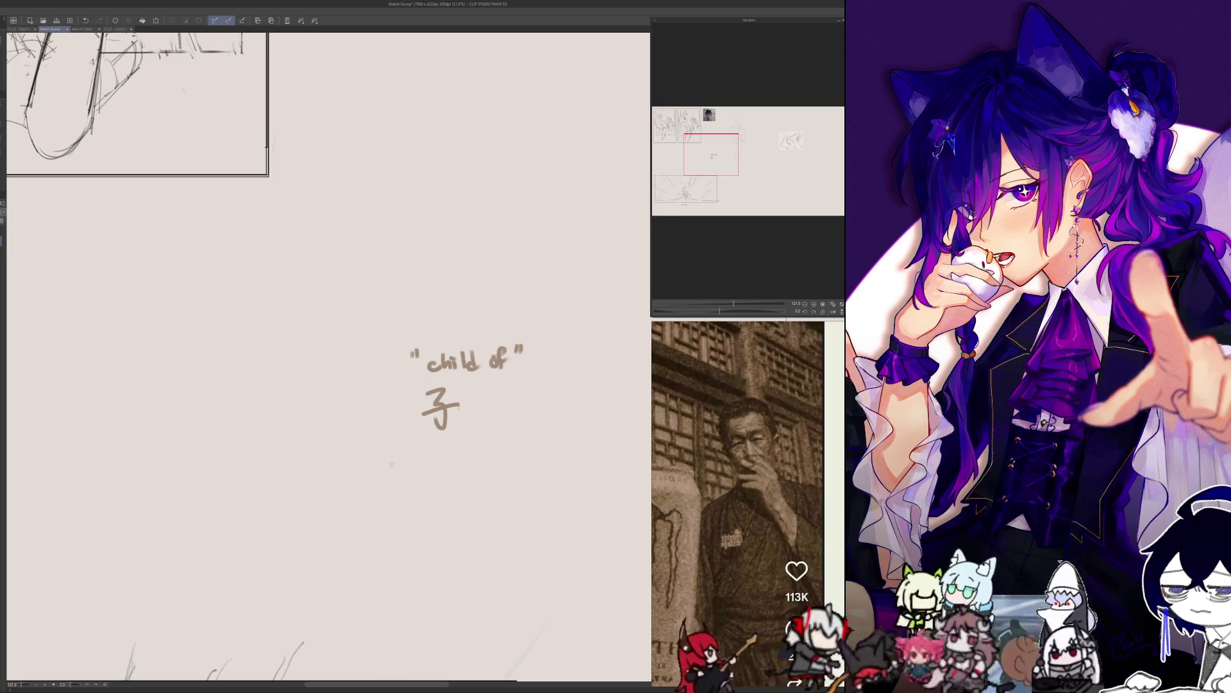
mouse_move(383, 460)
left_mouse_down()
mouse_move(389, 499)
mouse_move(419, 476)
left_mouse_up()
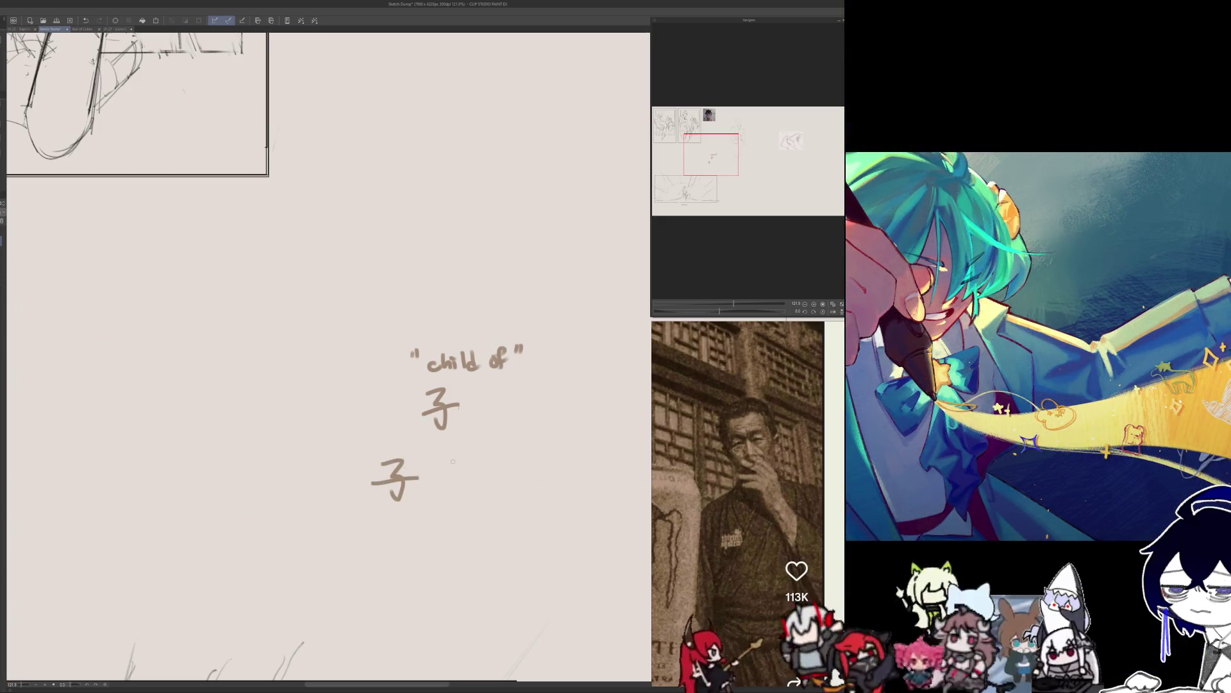
mouse_move(423, 463)
left_mouse_down()
mouse_move(431, 473)
mouse_move(408, 482)
mouse_move(432, 469)
mouse_move(434, 492)
mouse_move(452, 471)
mouse_move(429, 471)
mouse_move(429, 483)
mouse_move(432, 458)
left_mouse_up()
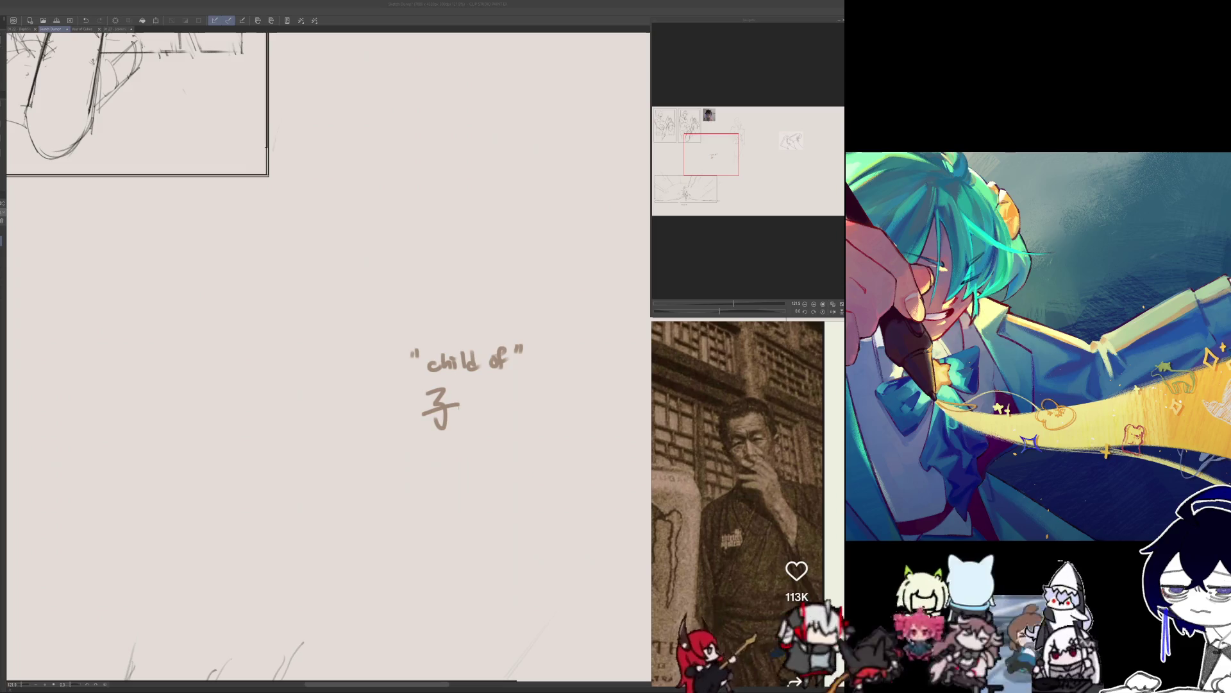
Write 日 and the bird part left of 子 so it reads 鴨子.
mouse_move(357, 398)
left_mouse_down()
mouse_move(360, 427)
mouse_move(379, 423)
left_mouse_up()
left_click_drag(360, 411, 377, 410)
left_click_drag(361, 424, 383, 430)
left_click_drag(380, 413, 393, 451)
mouse_move(380, 438)
left_mouse_down()
mouse_move(391, 443)
mouse_move(387, 431)
left_mouse_up()
key("e")
Erase the "child of" label and 子, then start a new character and undo its misdrawn start.
mouse_move(385, 352)
left_mouse_down()
mouse_move(481, 391)
mouse_move(430, 429)
left_mouse_up()
key("p")
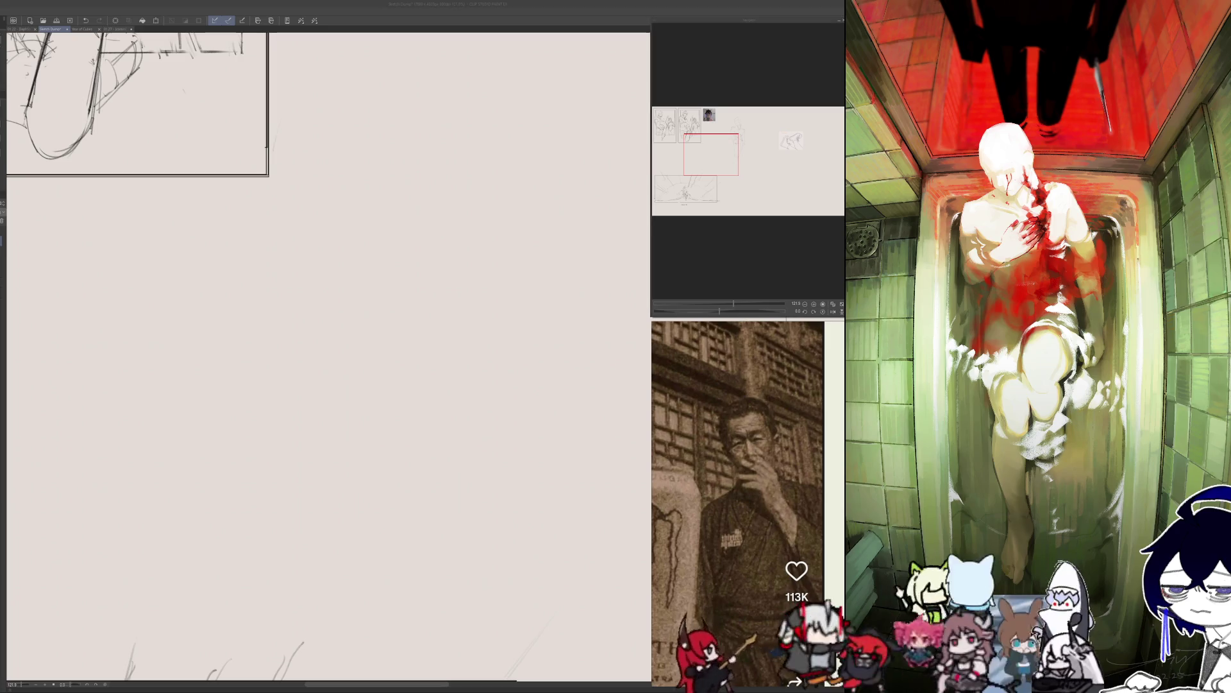
left_click_drag(331, 396, 354, 392)
mouse_move(338, 342)
left_mouse_down()
mouse_move(351, 415)
mouse_move(361, 367)
mouse_move(359, 378)
mouse_move(385, 384)
left_mouse_up()
left_click_drag(361, 399, 382, 408)
mouse_move(363, 395)
left_mouse_down()
mouse_move(376, 403)
mouse_move(348, 391)
mouse_move(365, 391)
mouse_move(356, 408)
left_mouse_up()
key("Delete")
Write a character beside the 巾 radical plus 子, then select and clear them.
left_click_drag(368, 361, 387, 364)
mouse_move(370, 366)
left_mouse_down()
mouse_move(391, 402)
mouse_move(407, 402)
mouse_move(425, 370)
left_mouse_up()
mouse_move(426, 371)
left_mouse_down()
mouse_move(417, 392)
mouse_move(443, 368)
left_mouse_up()
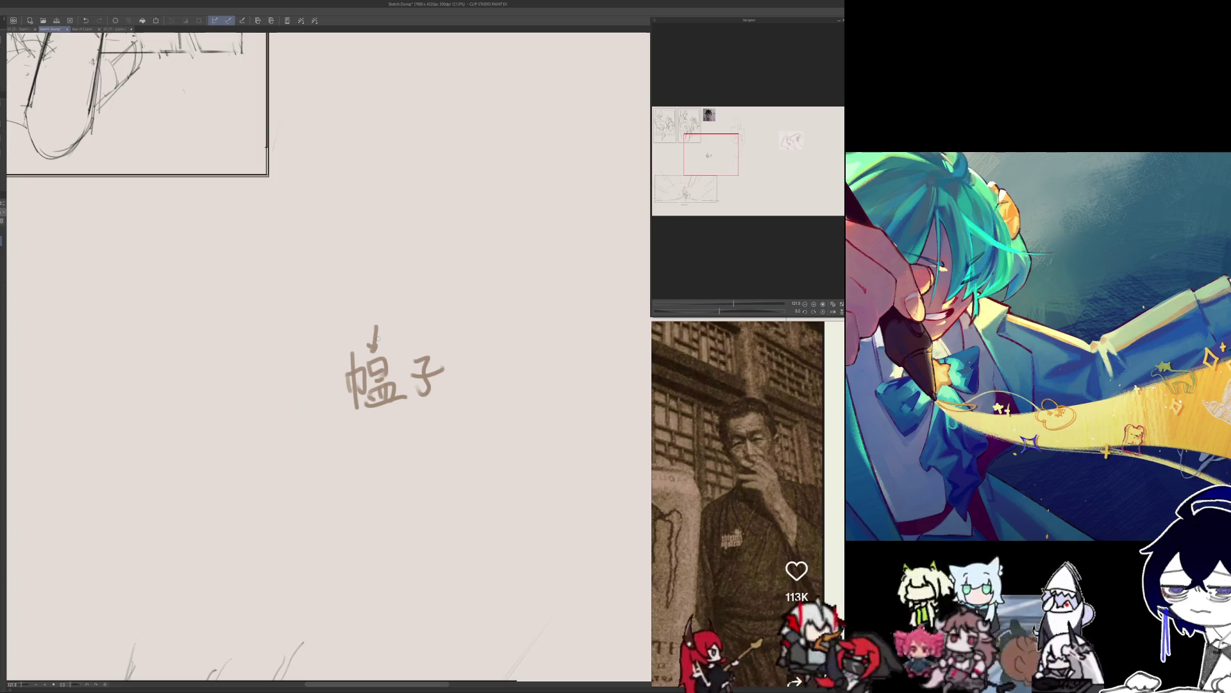
left_click_drag(364, 293, 422, 287)
key("Delete")
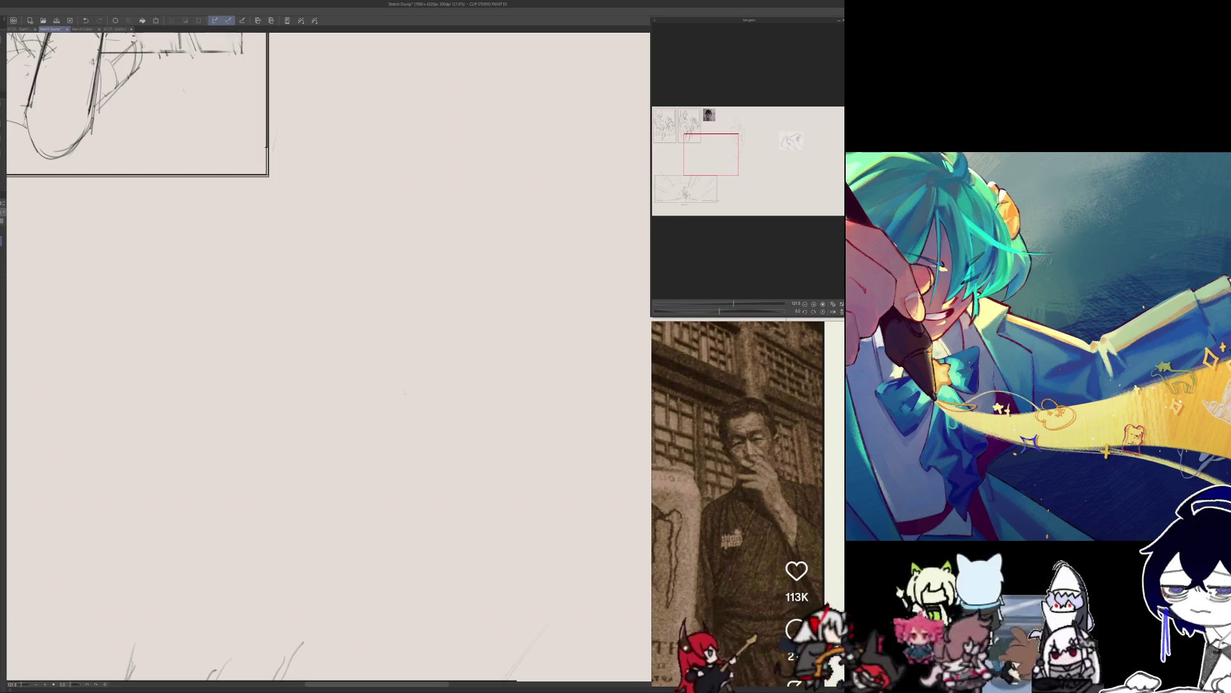
mouse_move(389, 346)
left_mouse_down()
mouse_move(398, 372)
mouse_move(422, 345)
mouse_move(410, 371)
mouse_move(421, 376)
left_mouse_up()
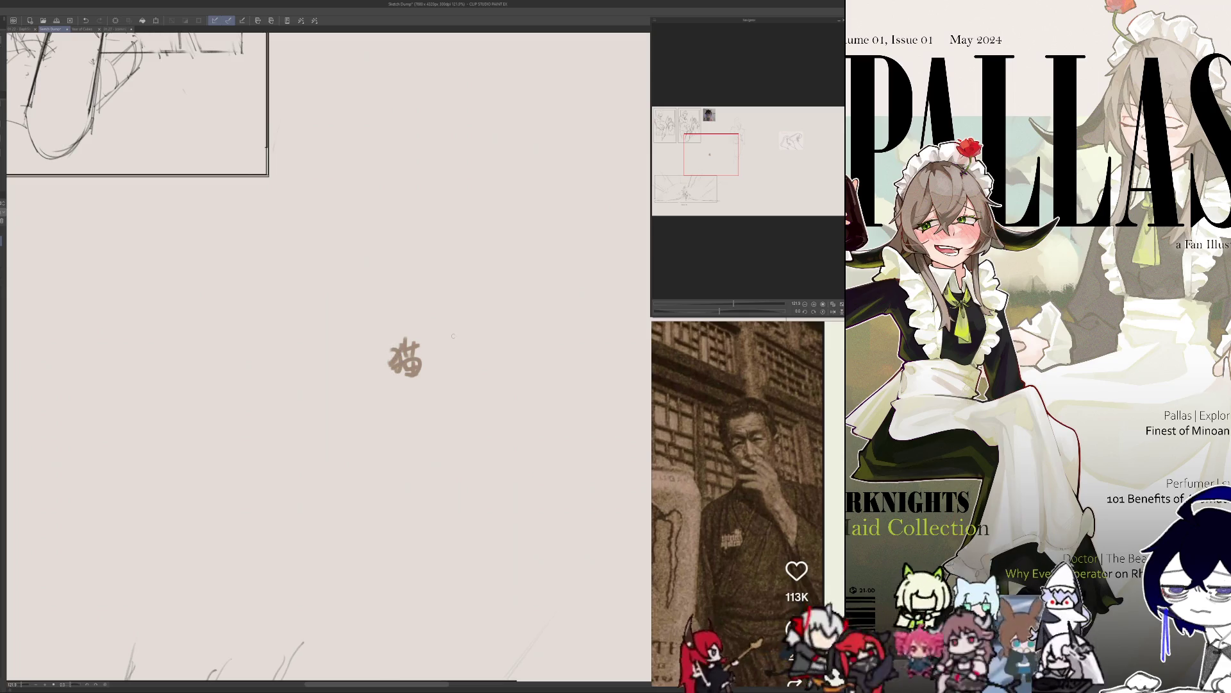
Write 一只猫 and erase it with a large eraser.
mouse_move(436, 349)
left_mouse_down()
mouse_move(448, 373)
mouse_move(457, 354)
left_mouse_up()
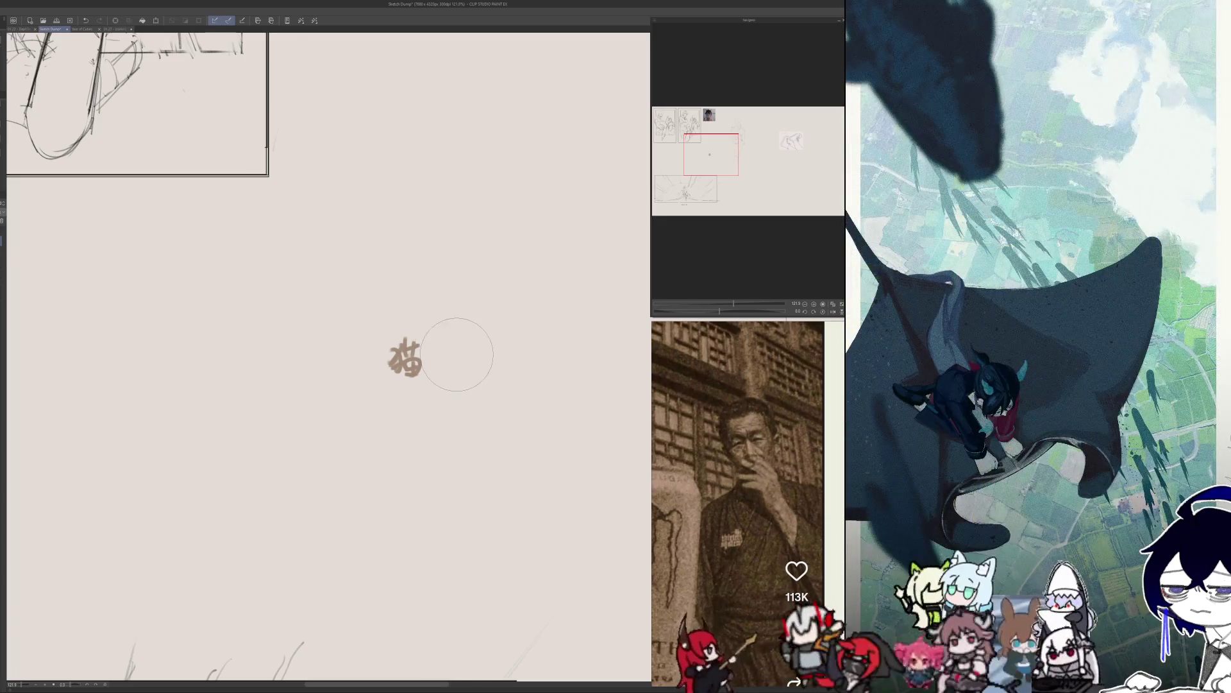
mouse_move(328, 367)
left_mouse_down()
mouse_move(377, 365)
mouse_move(361, 374)
left_mouse_up()
left_click_drag(374, 369, 378, 374)
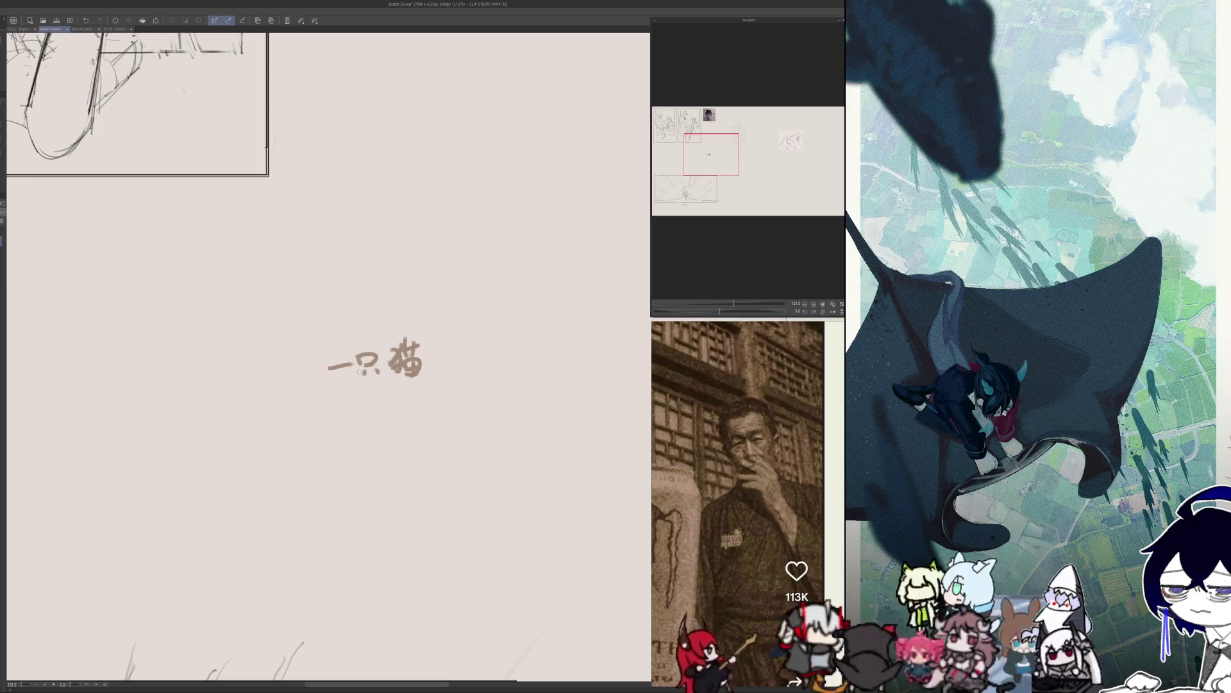
key("e")
left_click_drag(316, 377, 419, 352)
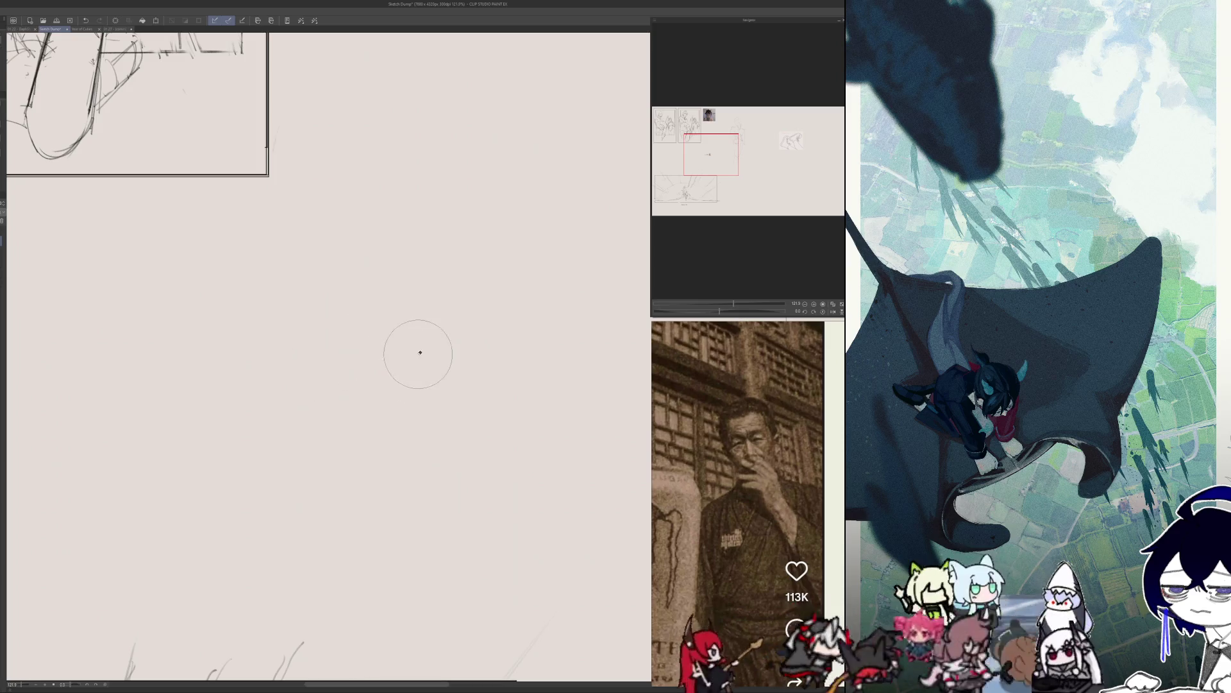
key("p")
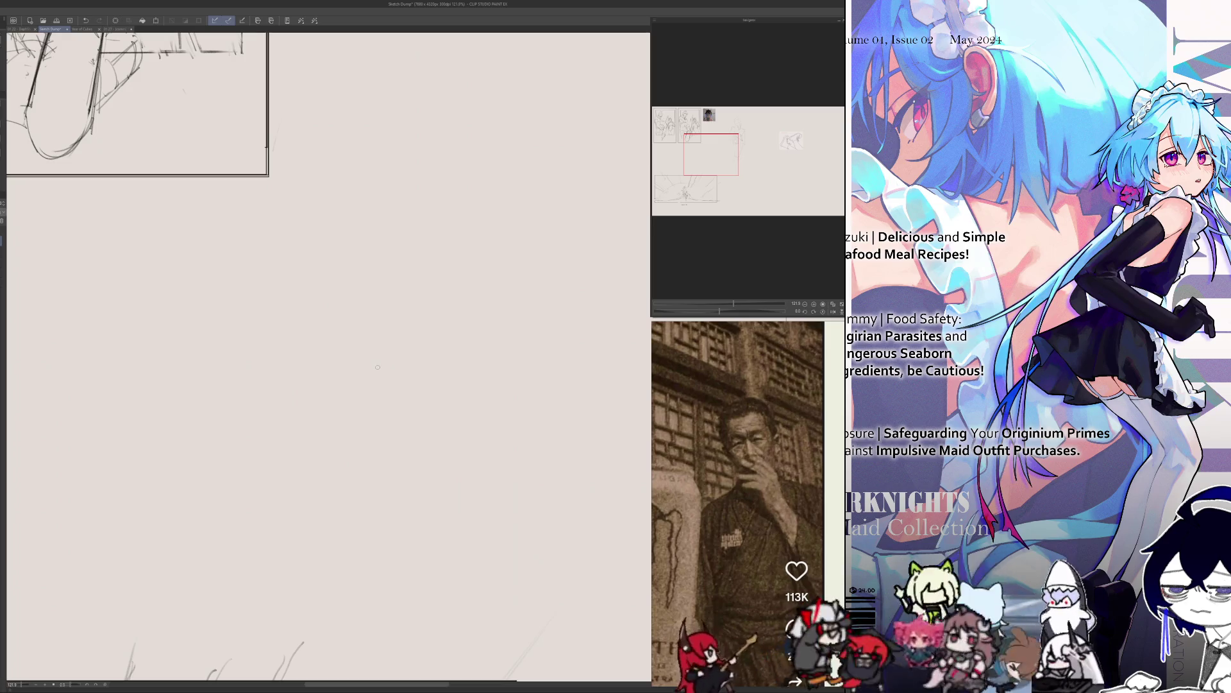
Write and rewrite 小 several times, ending with 小子.
left_click_drag(395, 361, 401, 371)
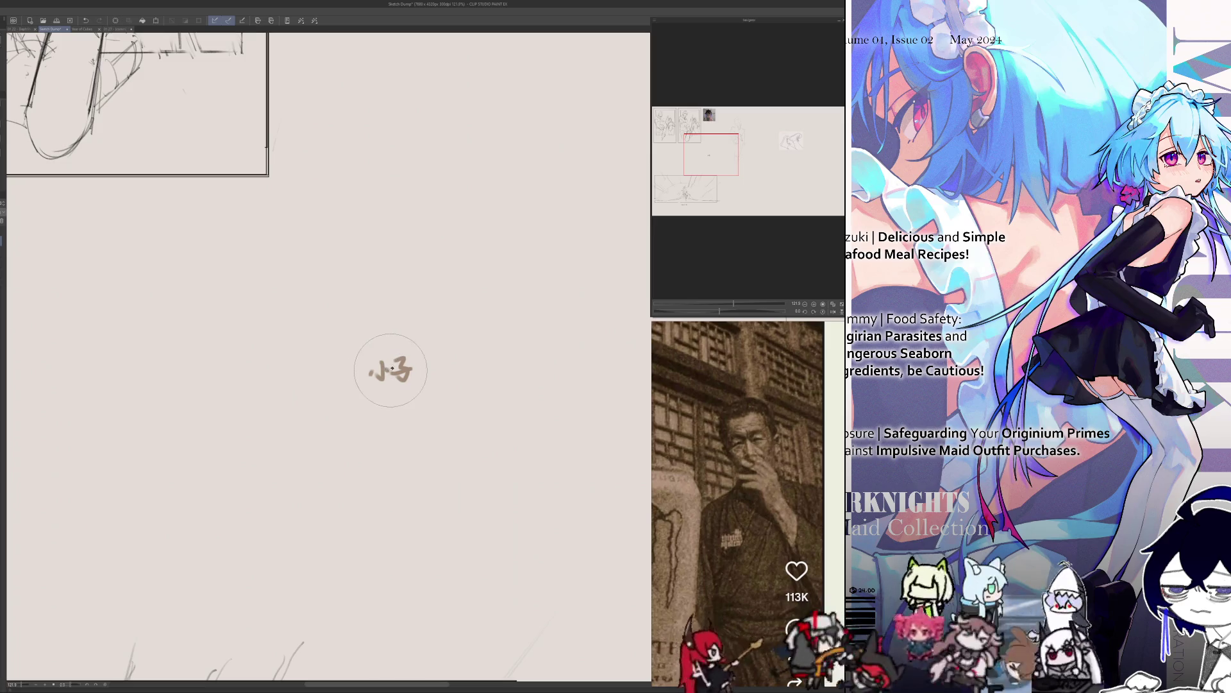
mouse_move(372, 368)
left_mouse_down()
mouse_move(409, 367)
mouse_move(386, 378)
left_mouse_up()
mouse_move(384, 368)
left_mouse_down()
mouse_move(405, 365)
mouse_move(389, 376)
left_mouse_up()
left_click_drag(383, 366, 407, 365)
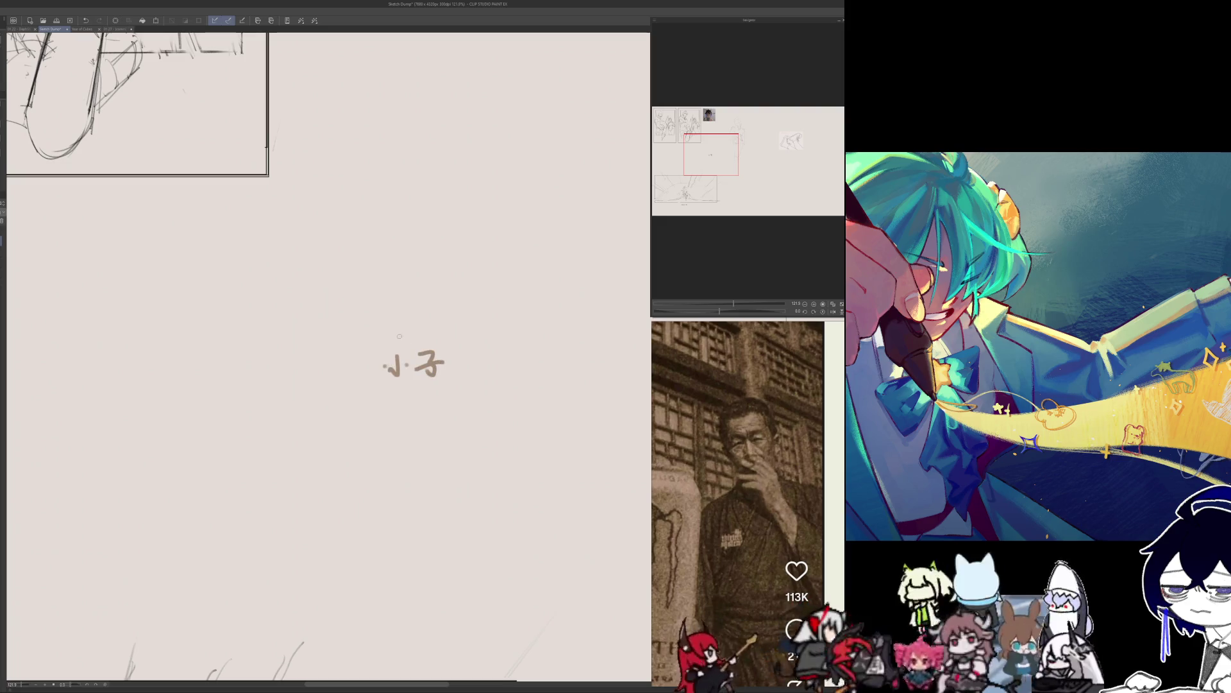
mouse_move(388, 363)
left_mouse_down()
mouse_move(449, 368)
mouse_move(382, 377)
left_mouse_up()
mouse_move(400, 364)
left_mouse_down()
mouse_move(429, 367)
mouse_move(423, 384)
left_mouse_up()
left_click_drag(415, 375, 448, 368)
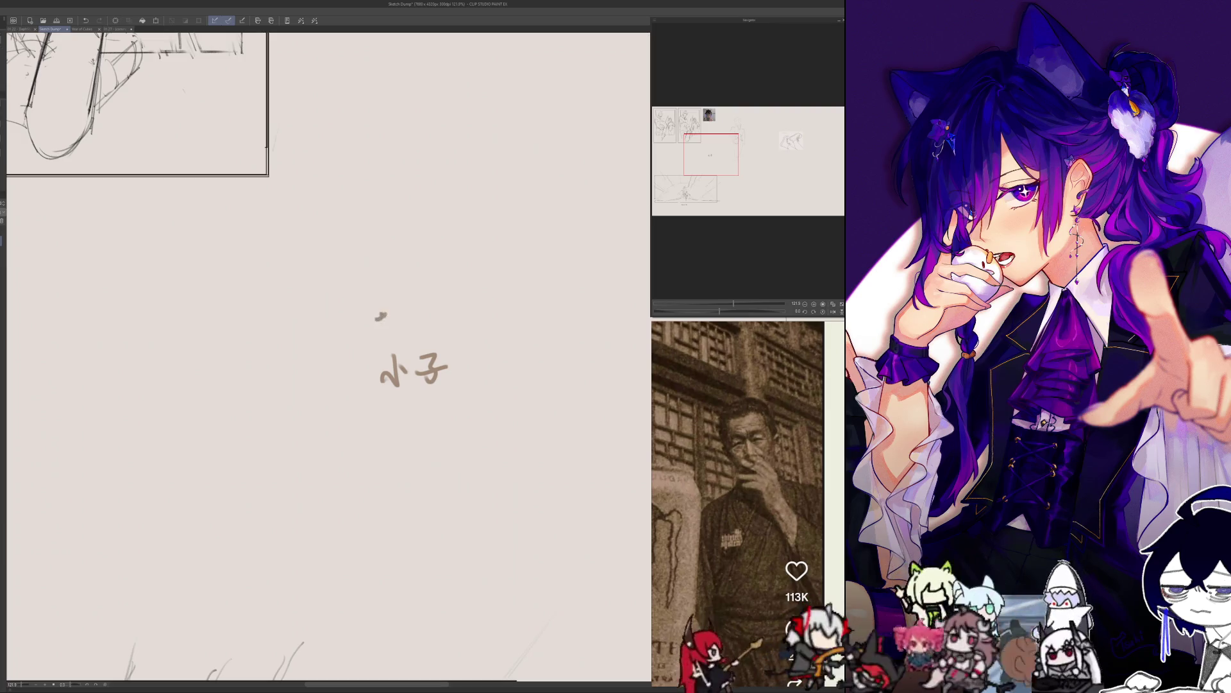
Write several characters such as 亥 above 小子, undoing each attempt with Ctrl+Z.
left_click_drag(382, 320, 385, 334)
key("ctrl+z")
mouse_move(376, 269)
left_mouse_down()
mouse_move(393, 293)
mouse_move(382, 325)
left_mouse_up()
left_click_drag(391, 302, 396, 309)
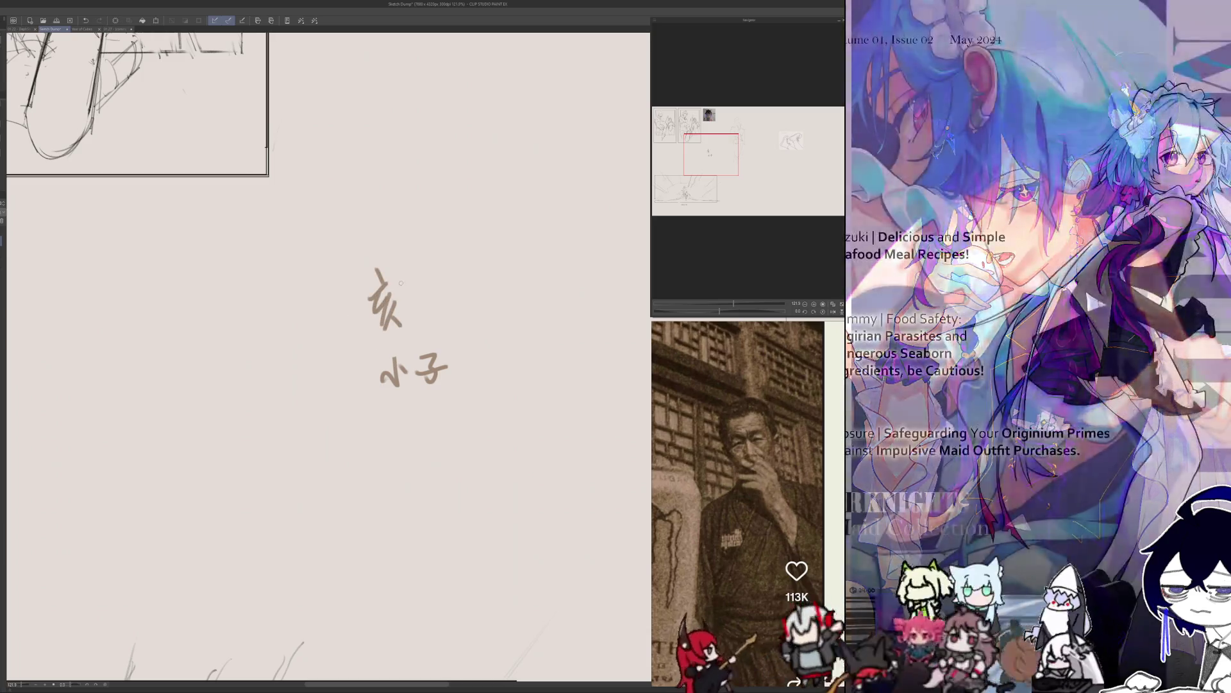
key("ctrl+z")
key("ctrl+z")
key("ctrl+z")
key("ctrl+z")
key("ctrl+z")
key("ctrl+z")
mouse_move(360, 308)
left_mouse_down()
mouse_move(369, 342)
mouse_move(387, 328)
left_mouse_up()
key("ctrl+z")
key("ctrl+z")
key("ctrl+z")
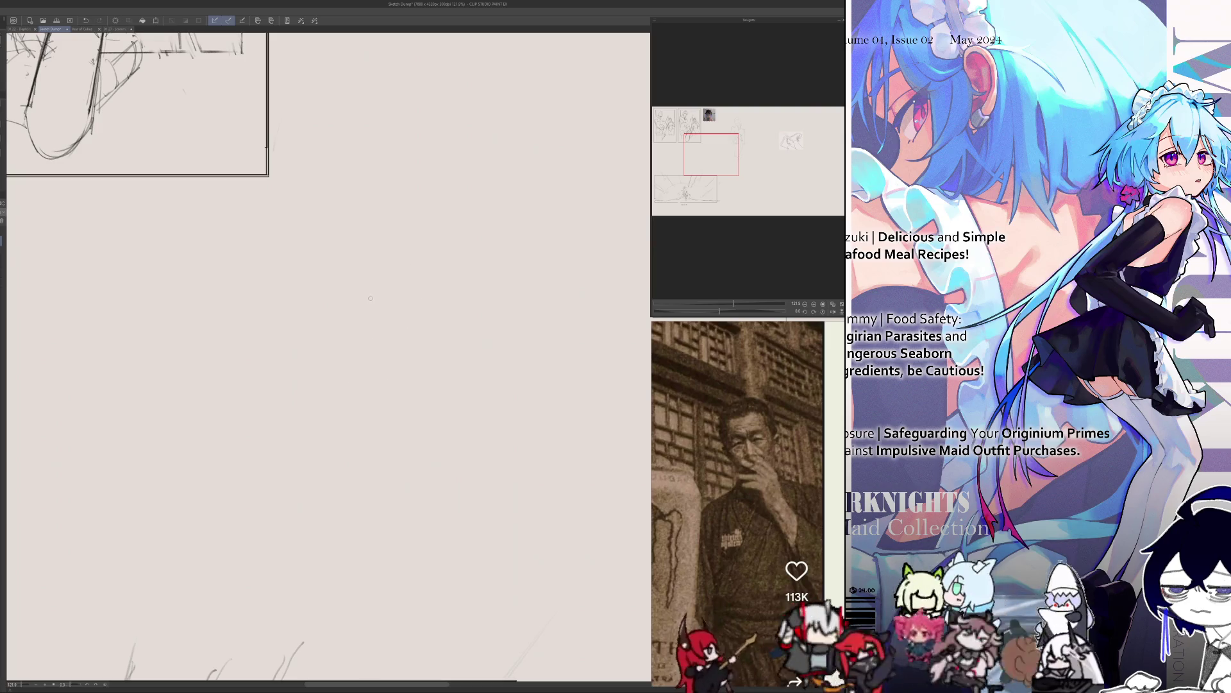
left_click_drag(368, 300, 380, 335)
mouse_move(375, 315)
left_mouse_down()
mouse_move(362, 334)
mouse_move(391, 335)
left_mouse_up()
key("ctrl+z")
key("ctrl+z")
key("ctrl+z")
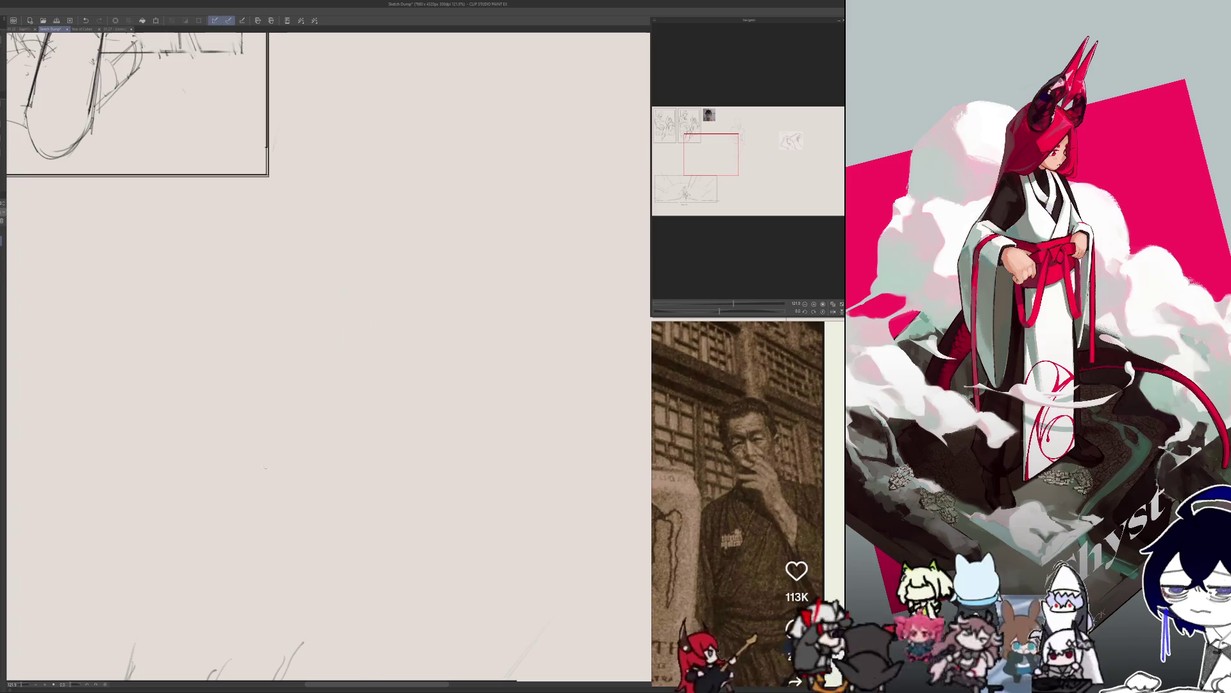
Zoom out over the Sketch Dump sheet, then bring up the LOCK IN poster document.
scroll(359, 384, "up", 2)
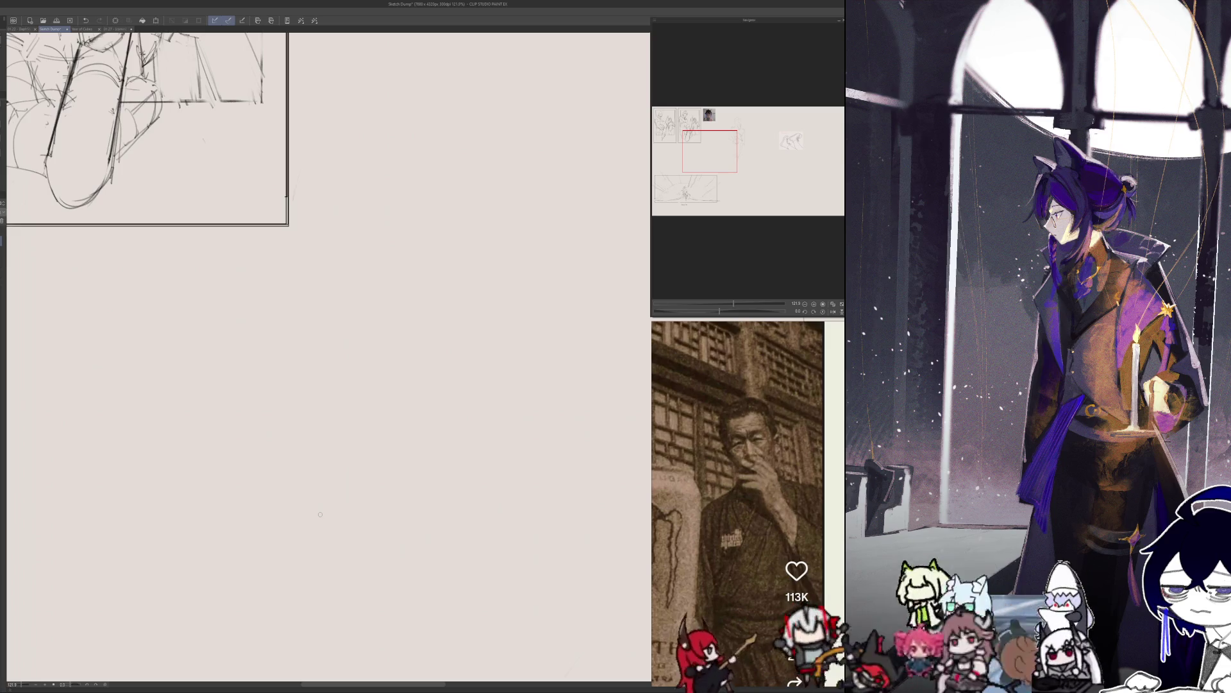
scroll(369, 417, "down", 5)
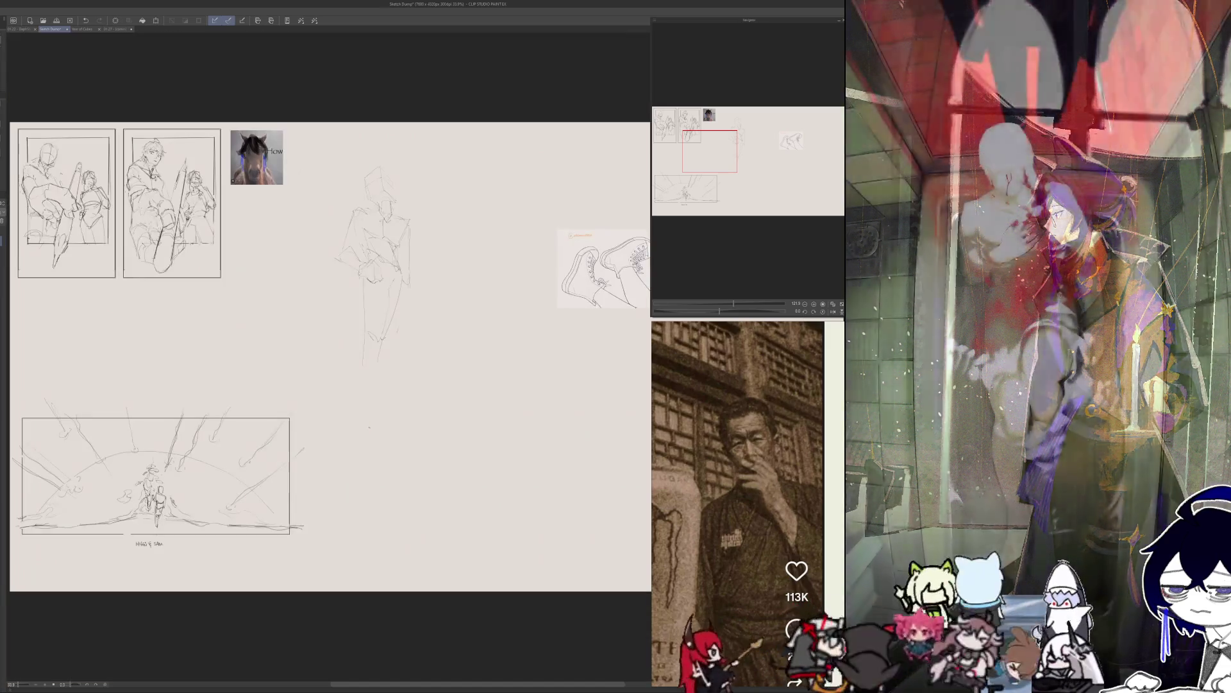
scroll(380, 378, "up", 3)
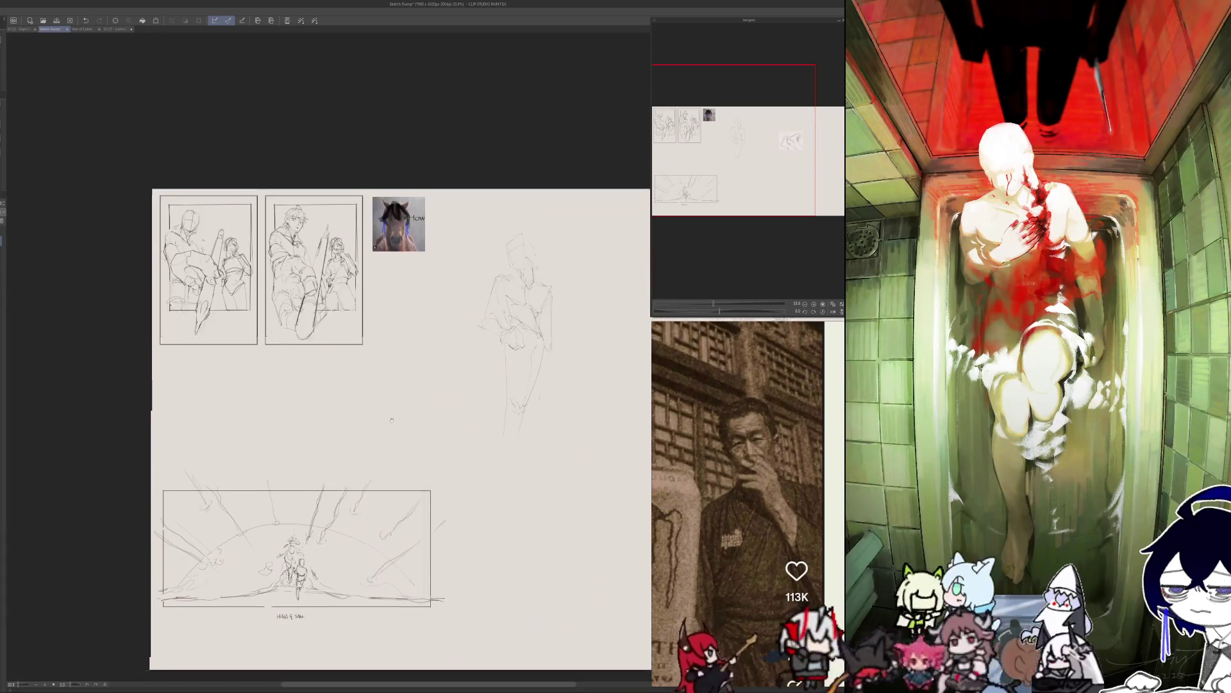
left_click(83, 29)
left_click(106, 28)
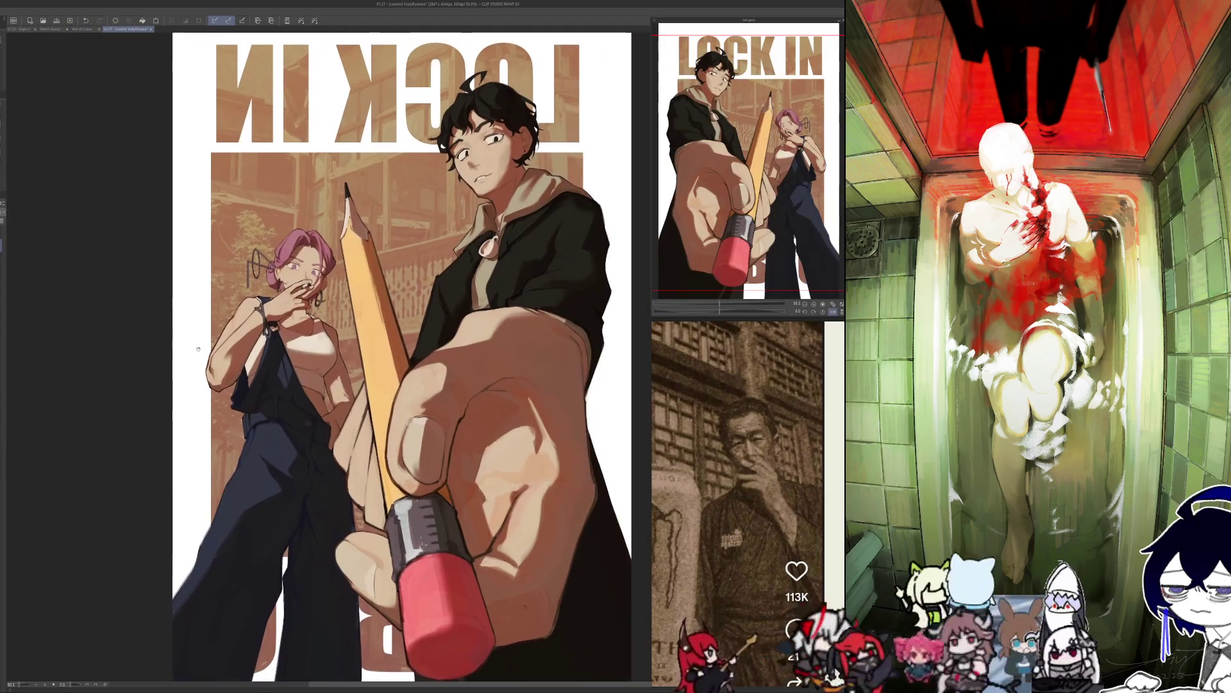
scroll(538, 343, "up", 3)
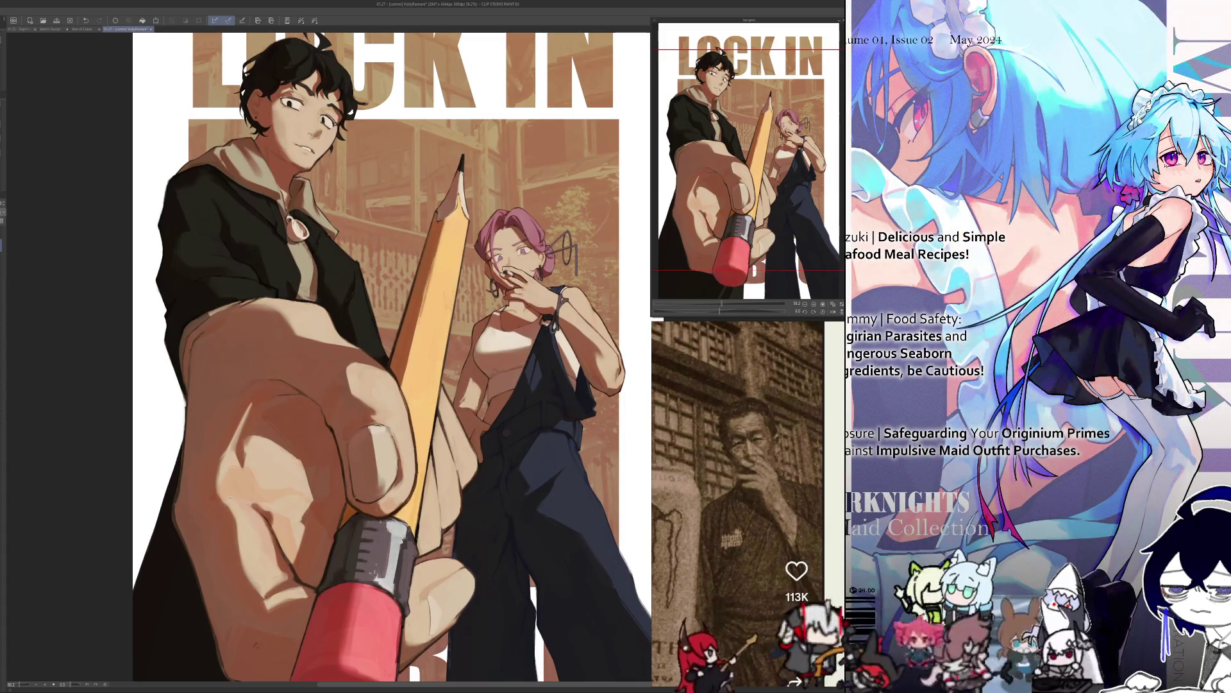
scroll(607, 376, "up", 3)
scroll(606, 376, "up", 2)
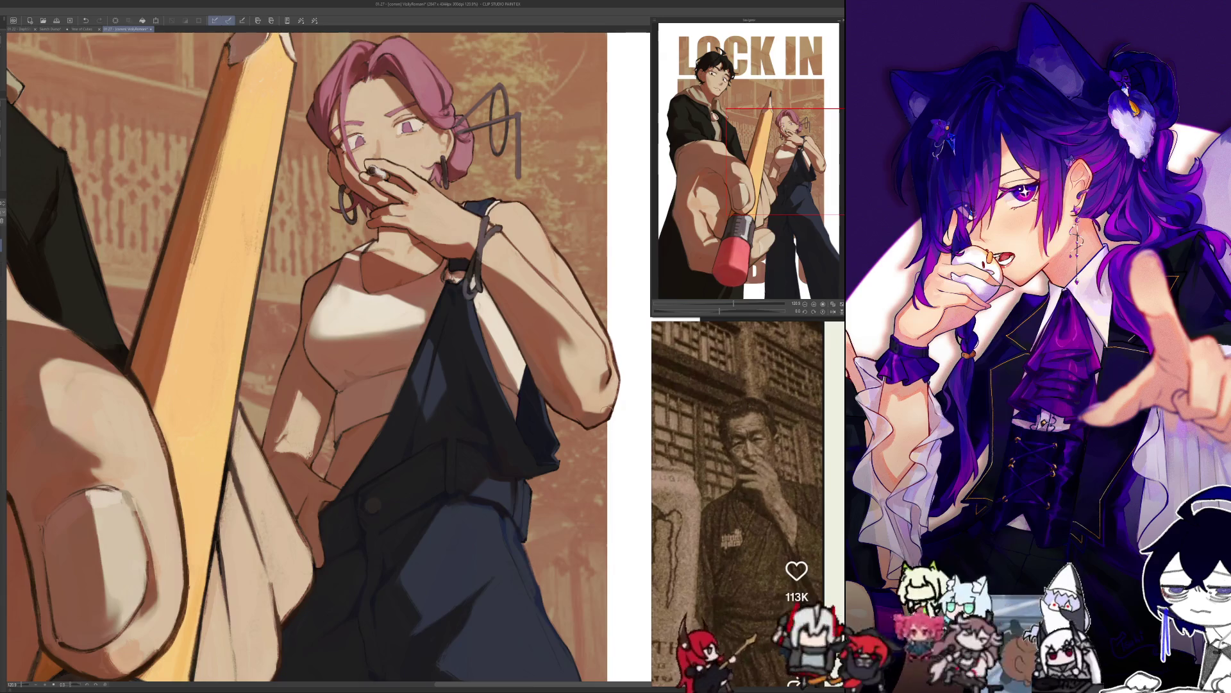
left_click_drag(371, 529, 414, 510)
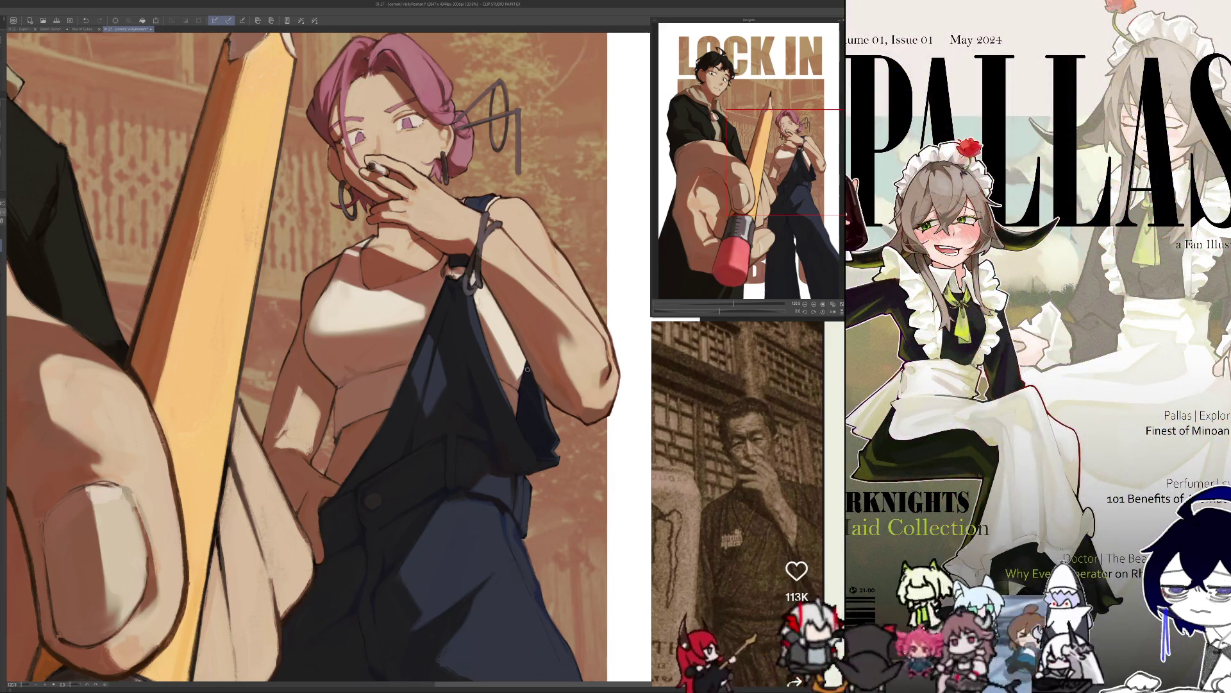
key("h")
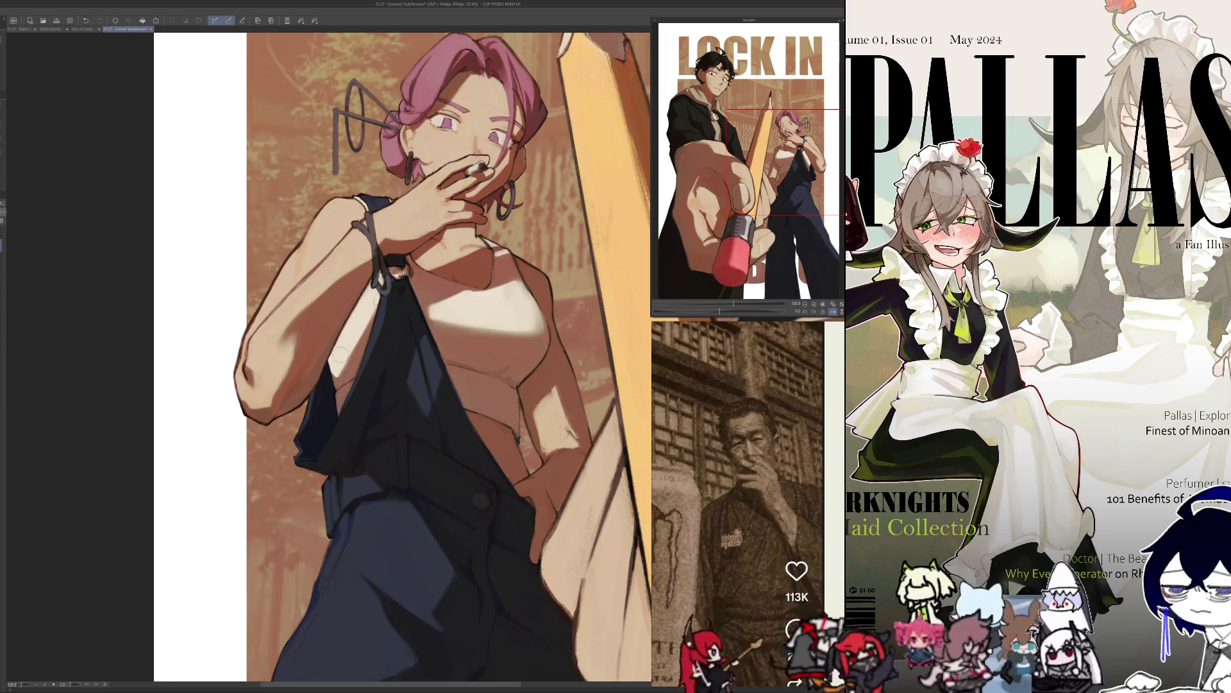
key("h")
key("ctrl+0")
scroll(238, 547, "down", 3)
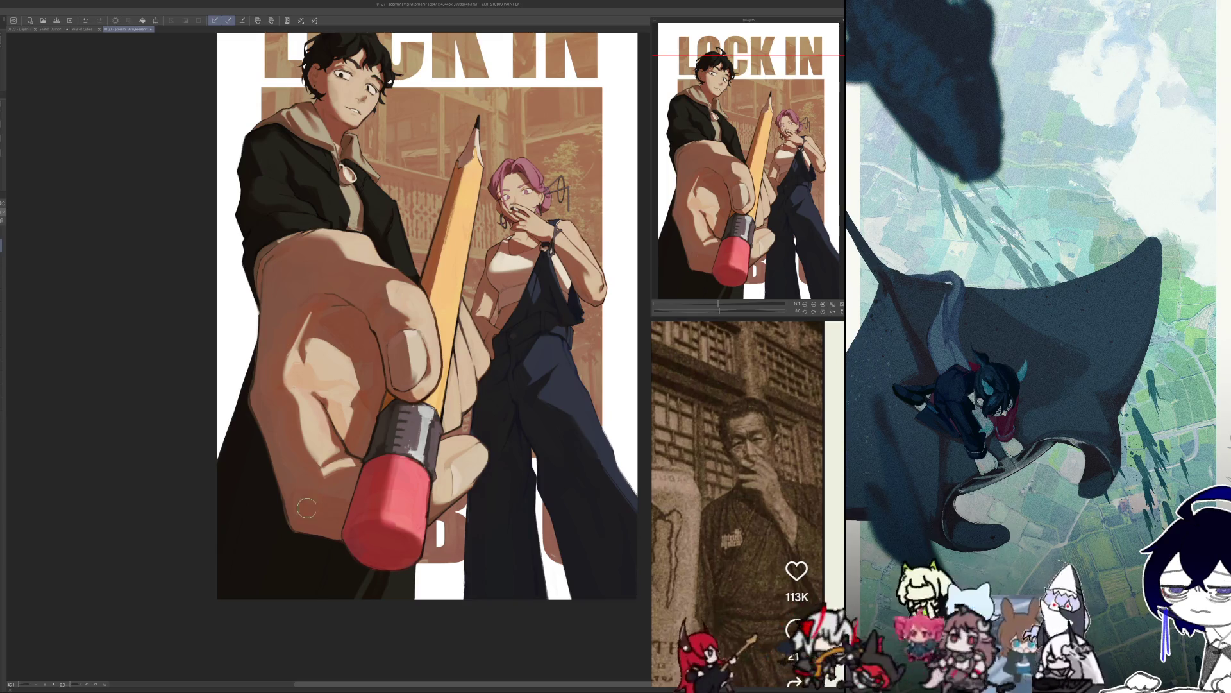
scroll(294, 484, "up", 2)
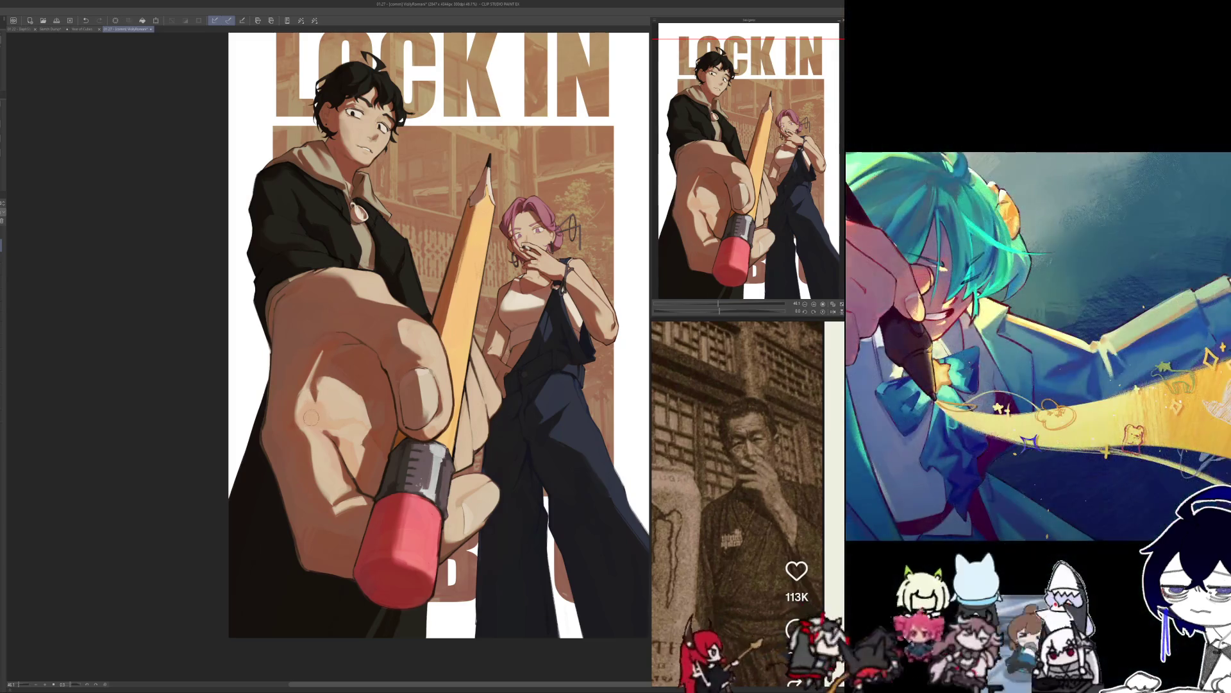
scroll(297, 408, "up", 2)
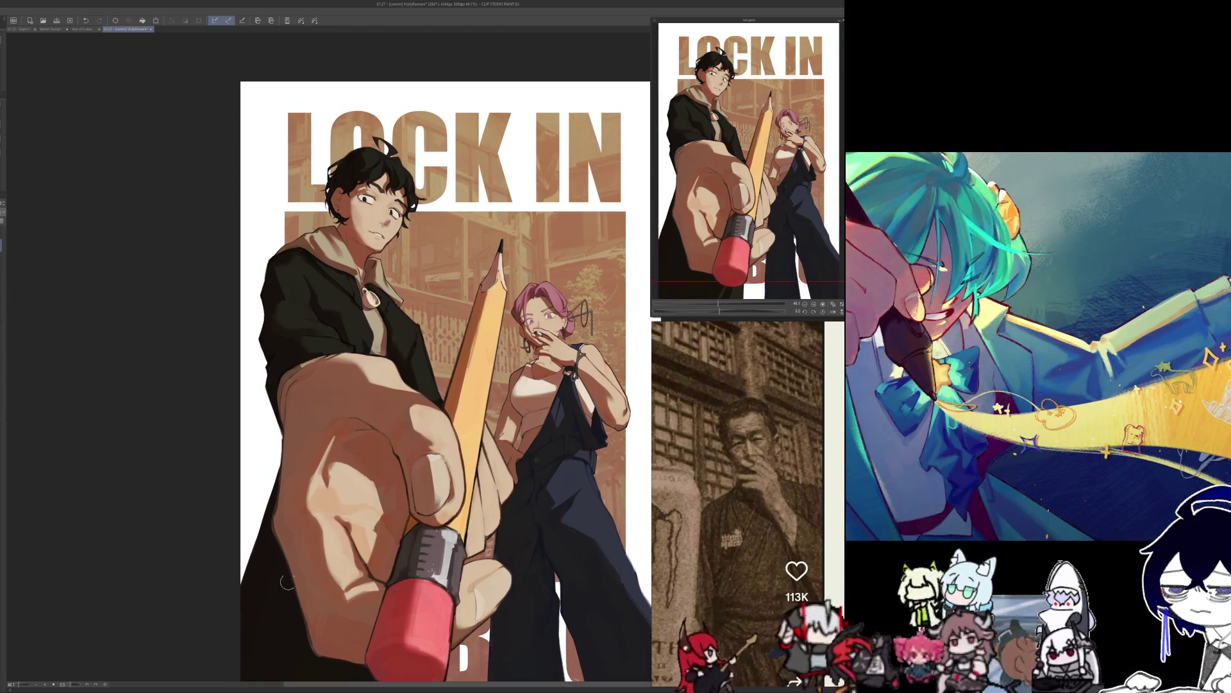
key("h")
key("h")
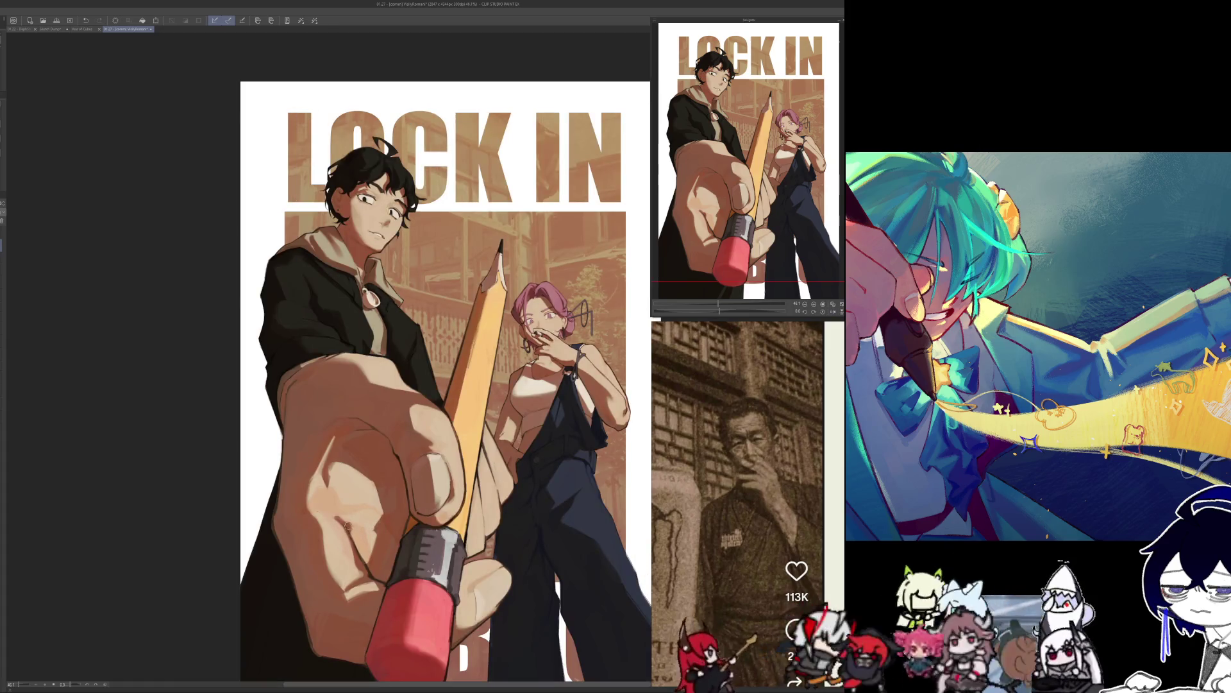
key("h")
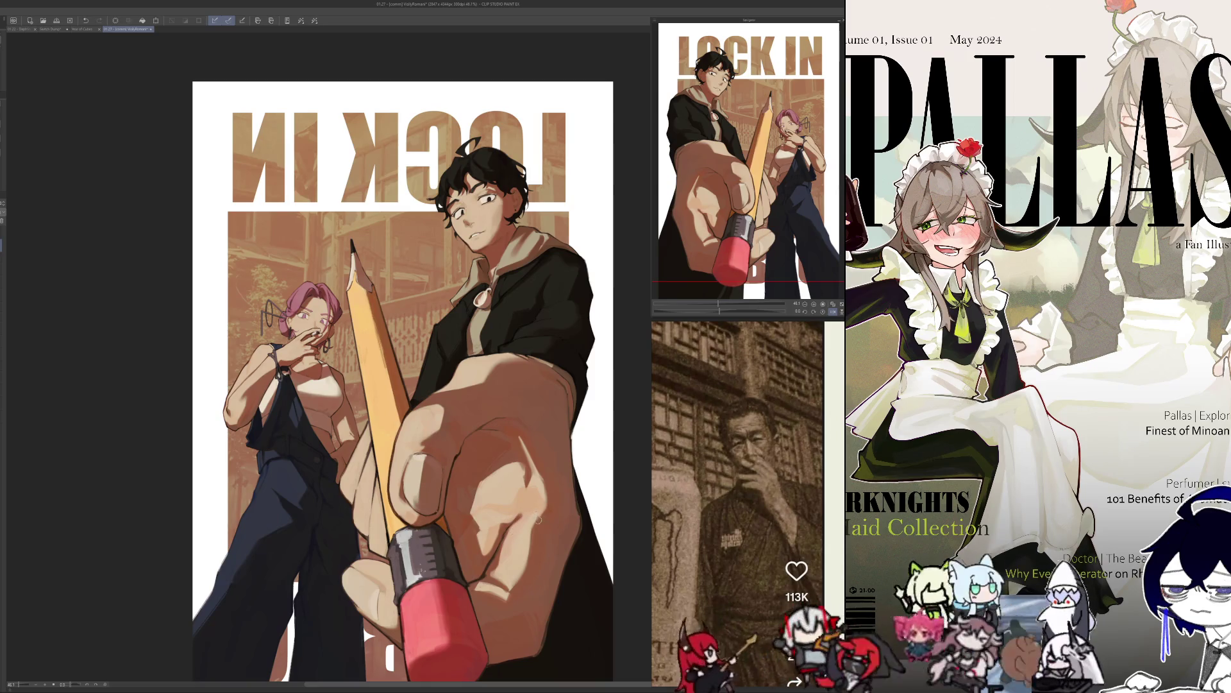
key("h")
scroll(202, 579, "down", 1)
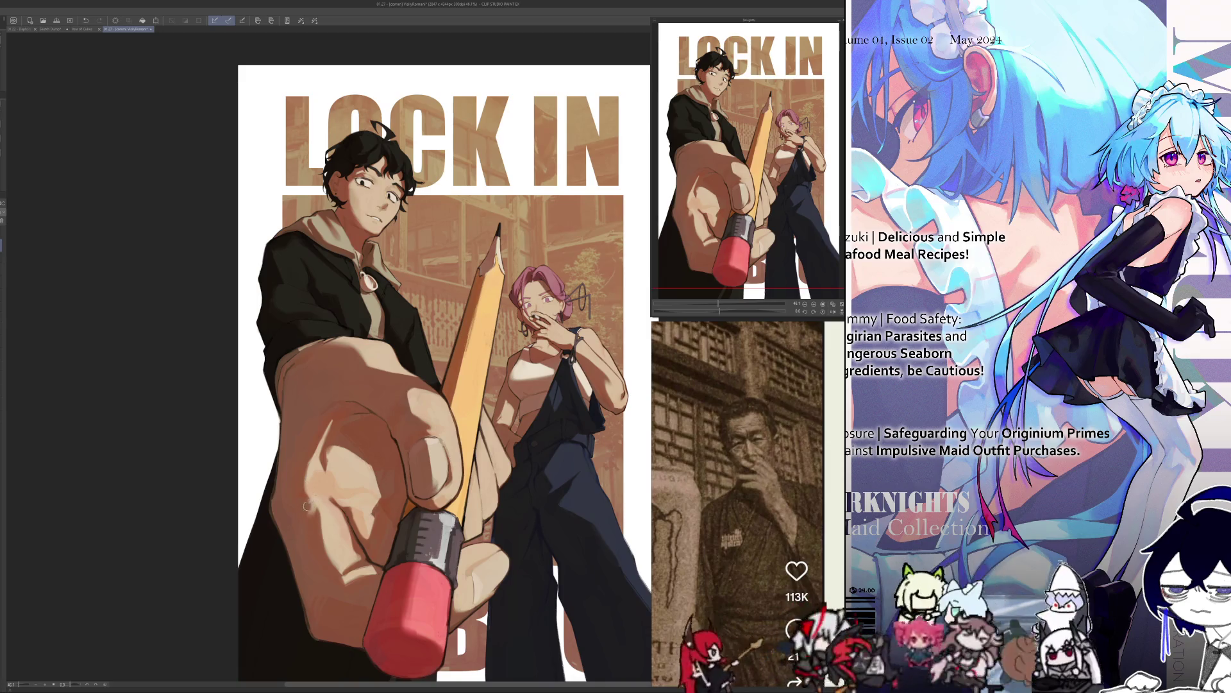
key("h")
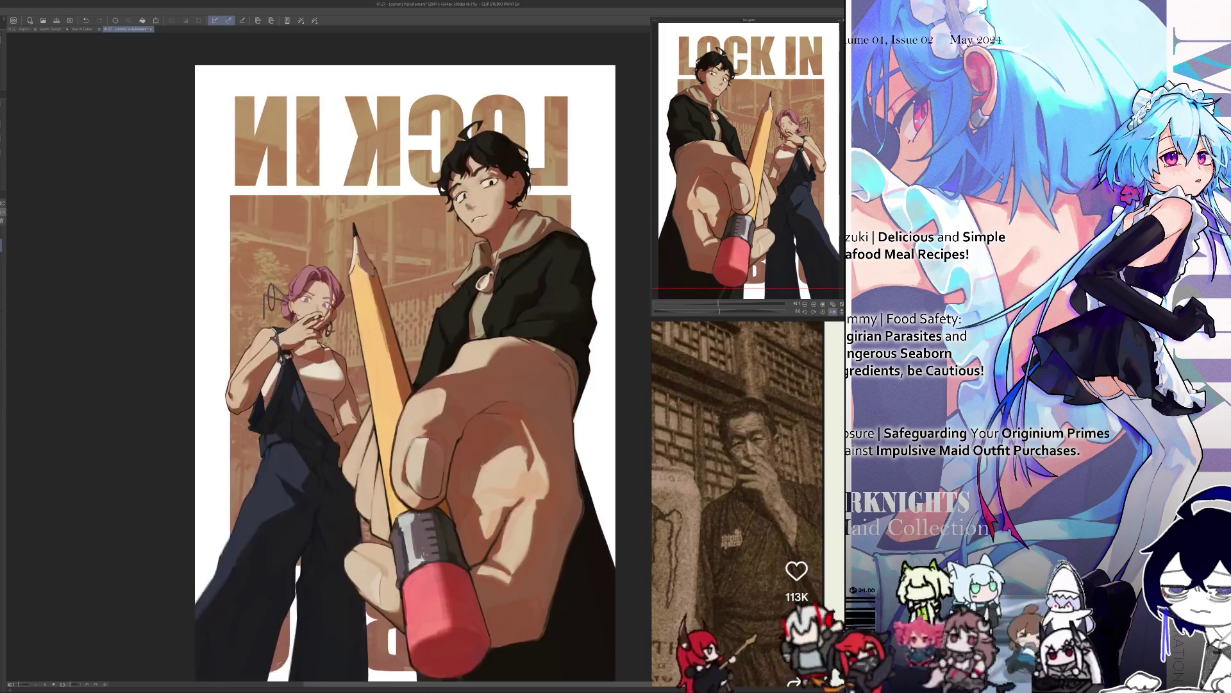
key("h")
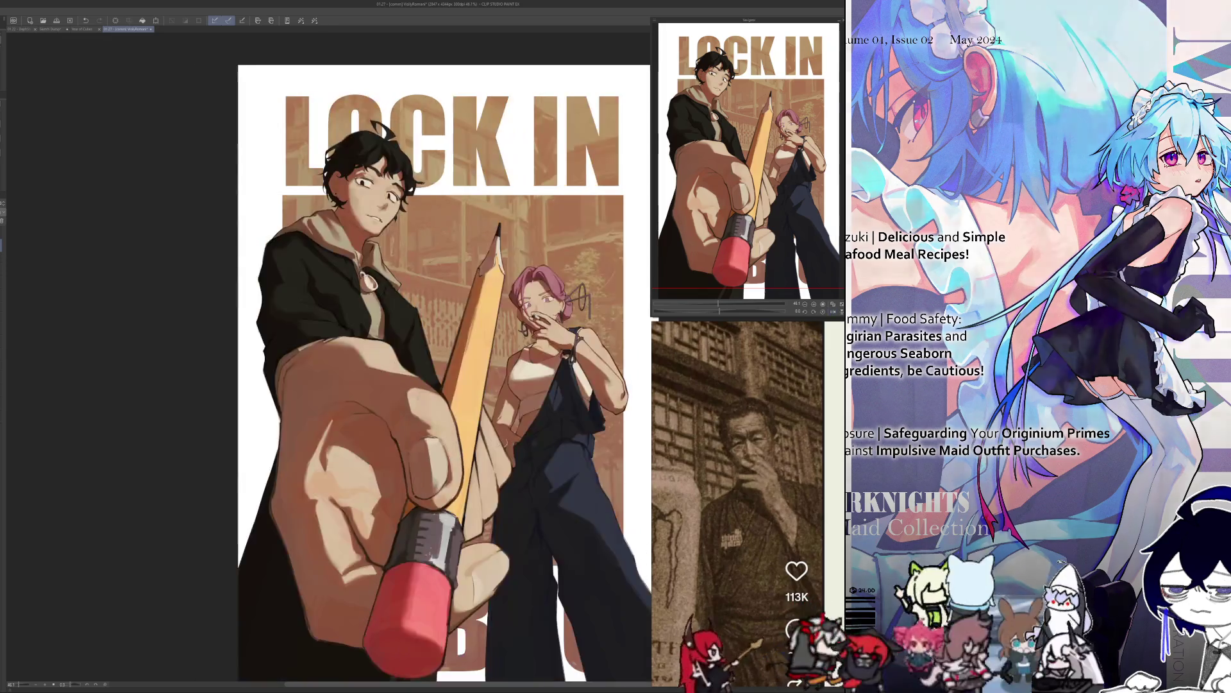
key("h")
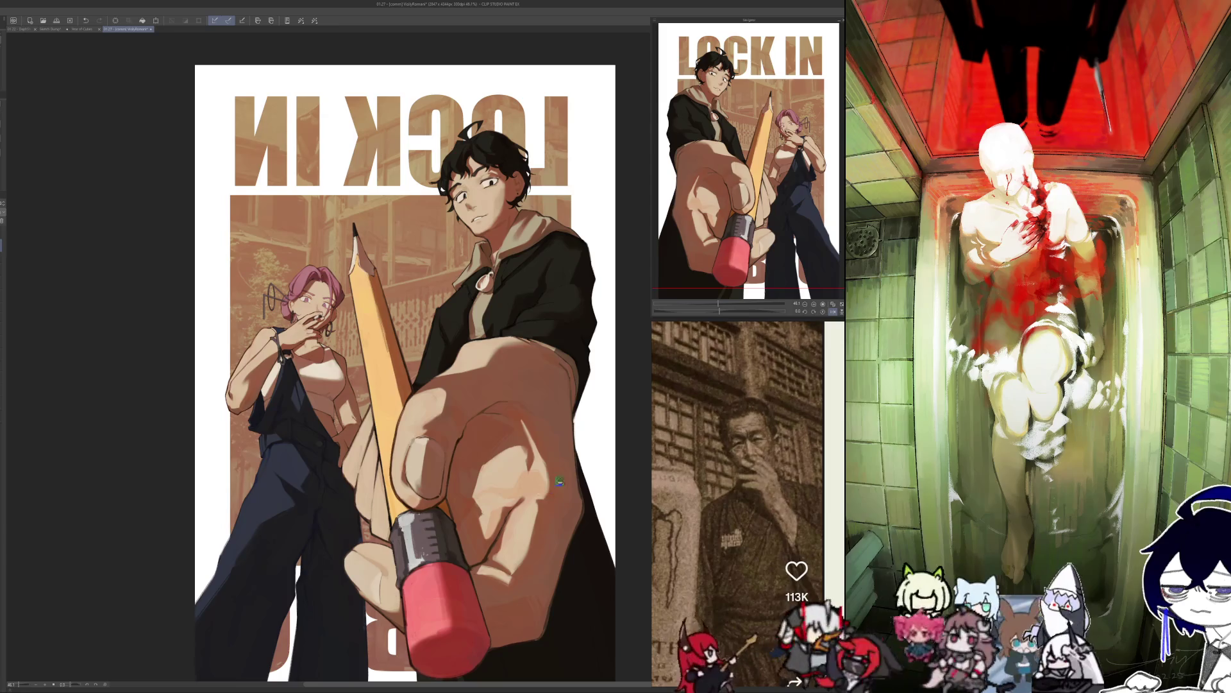
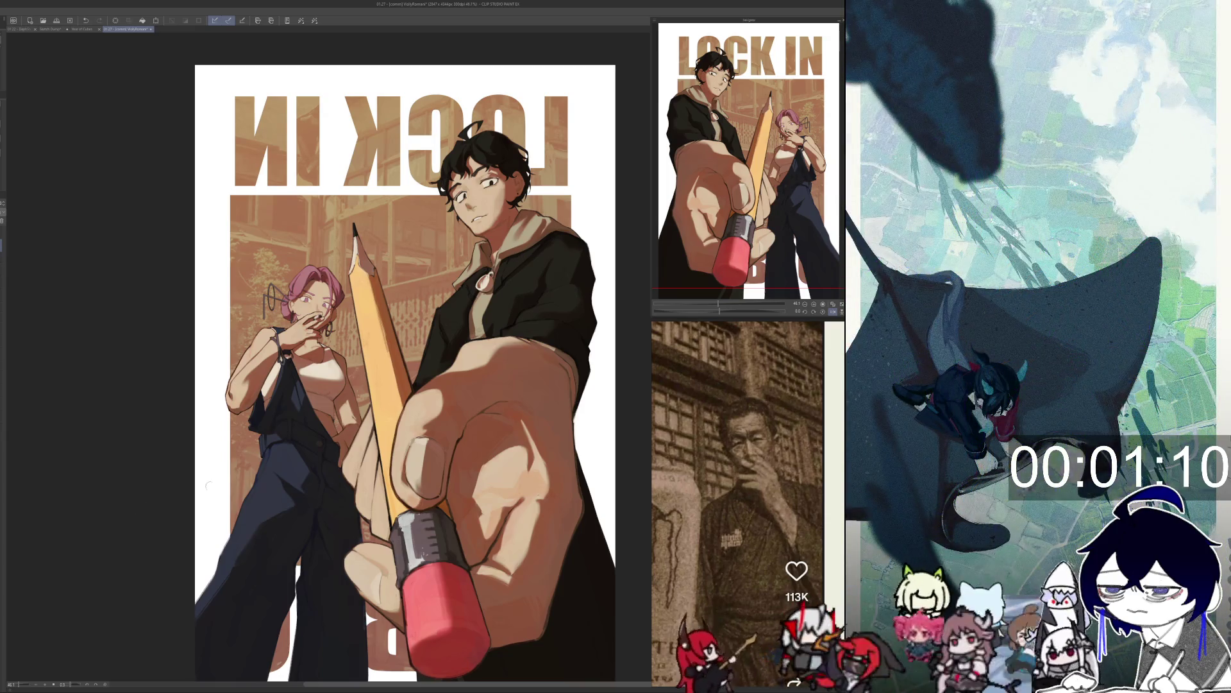
Flip the poster view back to normal, mirror it again, then zoom toward the woman and pencil.
key("h")
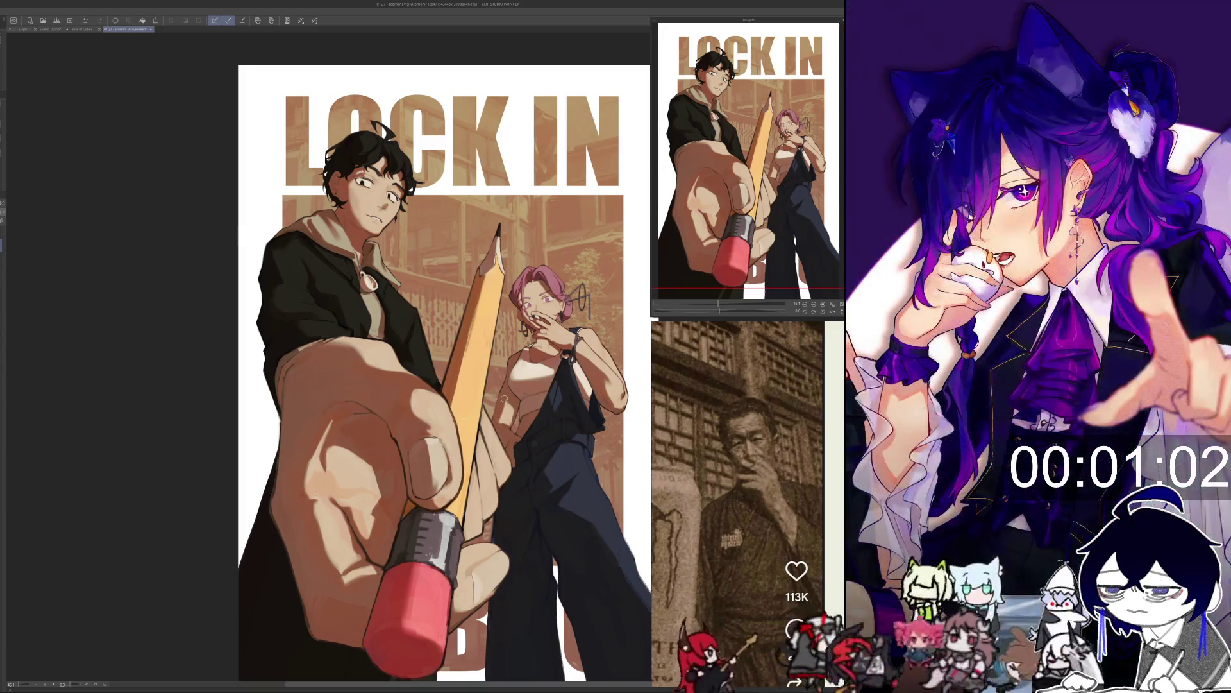
key("h")
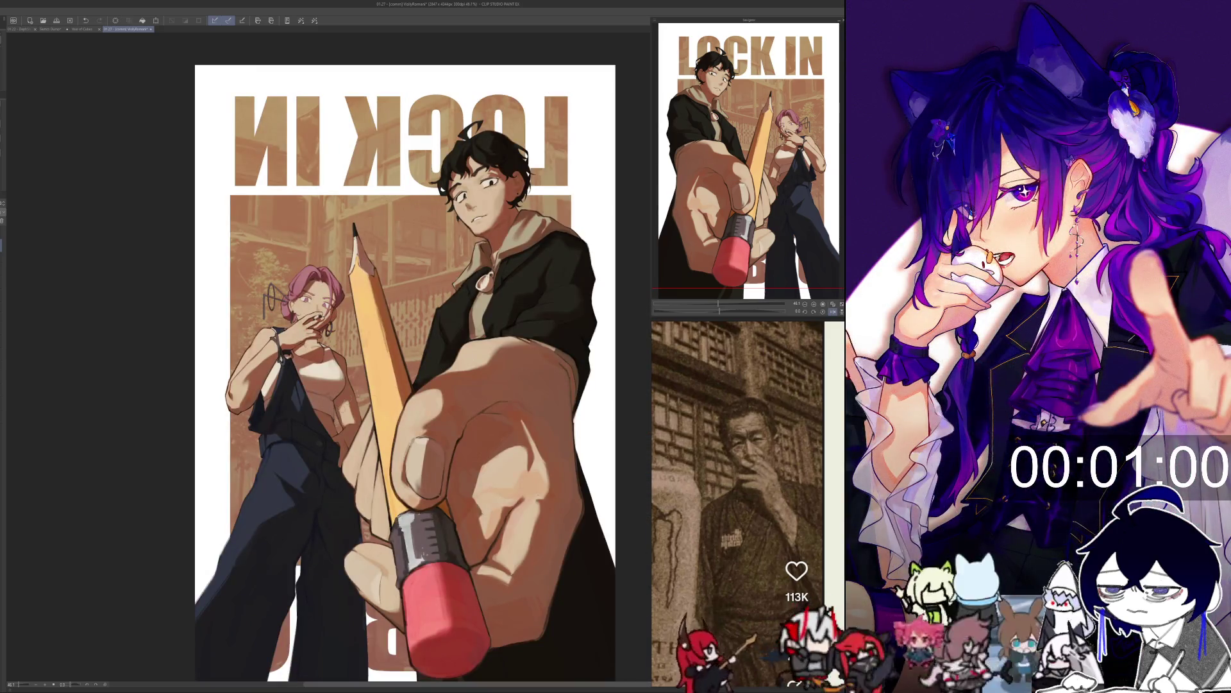
scroll(364, 607, "up", 3)
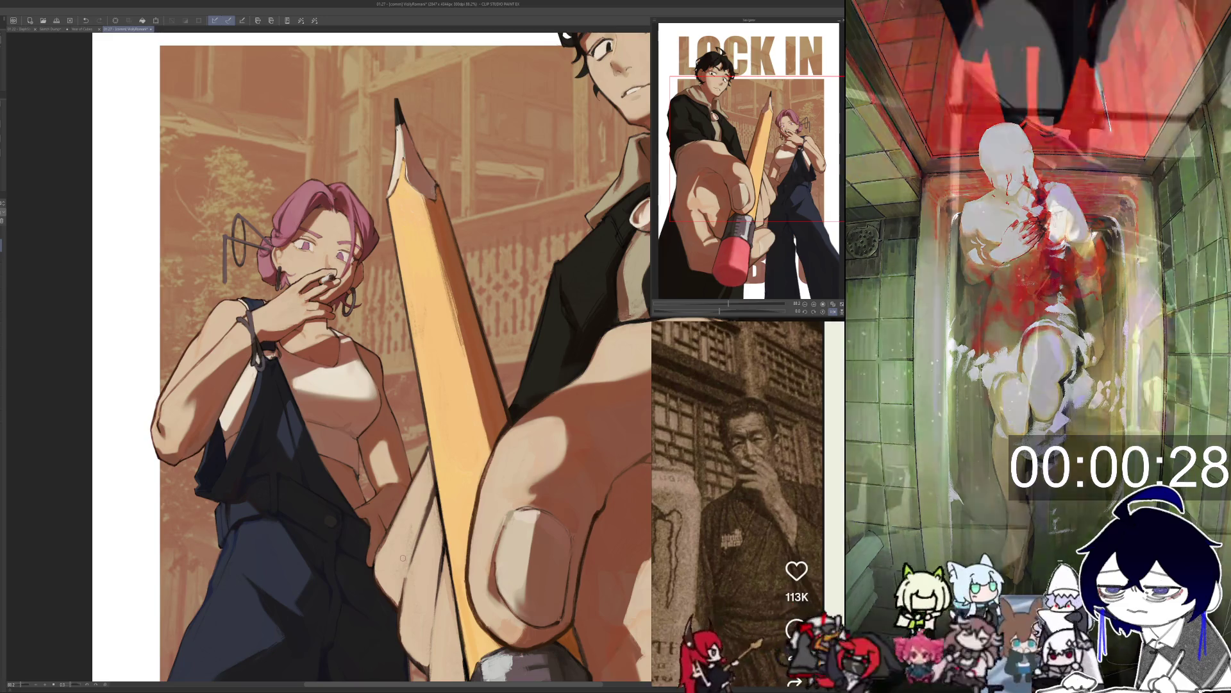
Pan and zoom the poster view to centre on the hand holding the pencil.
left_click_drag(402, 557, 191, 487)
left_click_drag(26, 398, 192, 257)
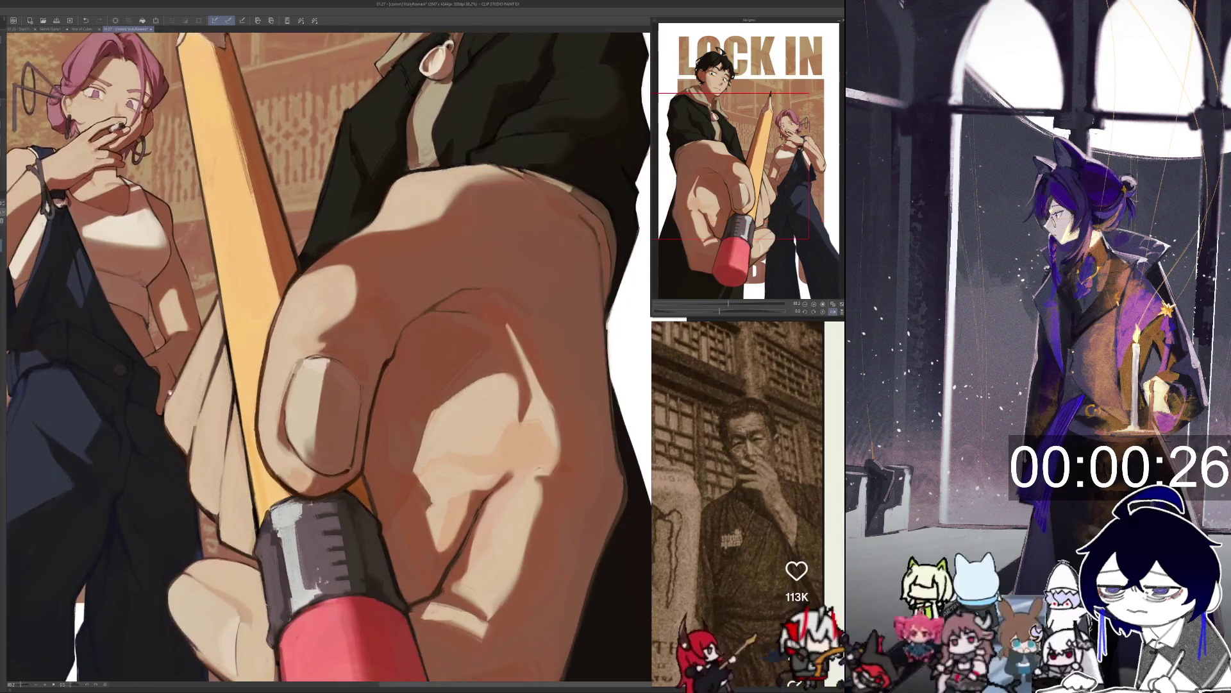
scroll(192, 256, "up", 2)
left_click_drag(329, 191, 489, 313)
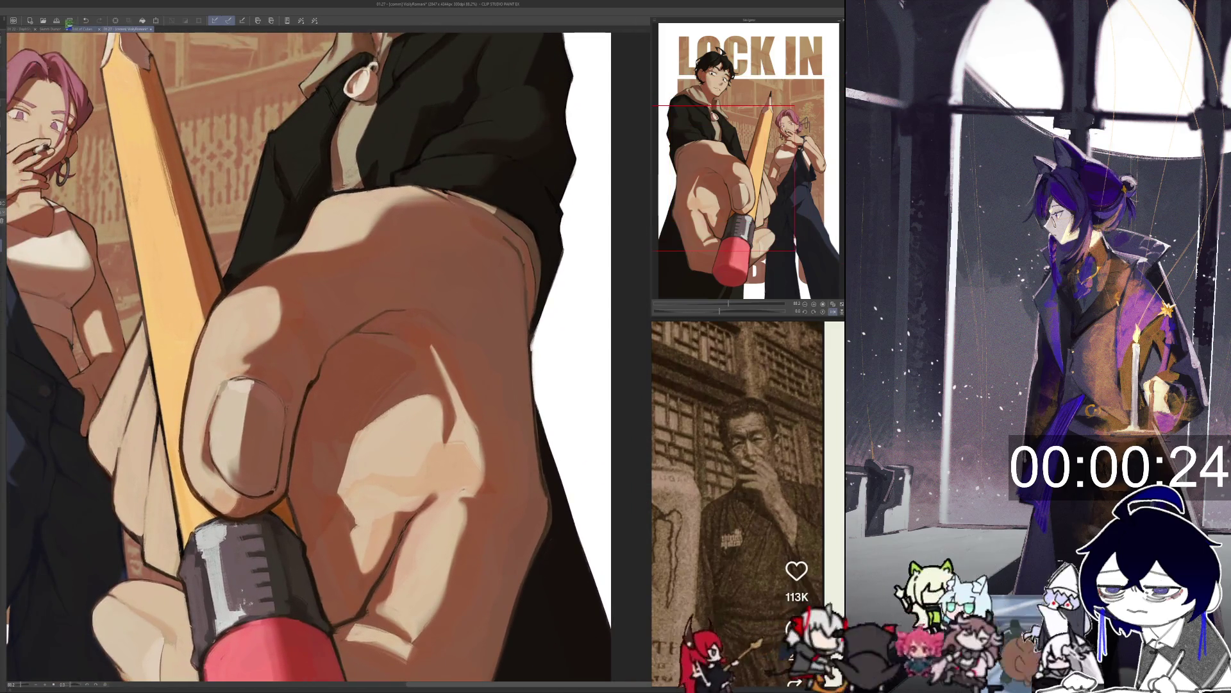
On the sketch dump page, handwrite 暗 with pinyin àn, then write 晚 below it.
left_click(50, 29)
mouse_move(327, 331)
left_mouse_down()
mouse_move(254, 305)
mouse_move(268, 326)
left_mouse_up()
mouse_move(257, 319)
left_mouse_down()
mouse_move(333, 324)
mouse_move(299, 310)
left_mouse_up()
mouse_move(272, 359)
left_mouse_down()
mouse_move(296, 346)
mouse_move(301, 356)
left_mouse_up()
mouse_move(287, 354)
left_mouse_down()
mouse_move(312, 367)
mouse_move(349, 355)
left_mouse_up()
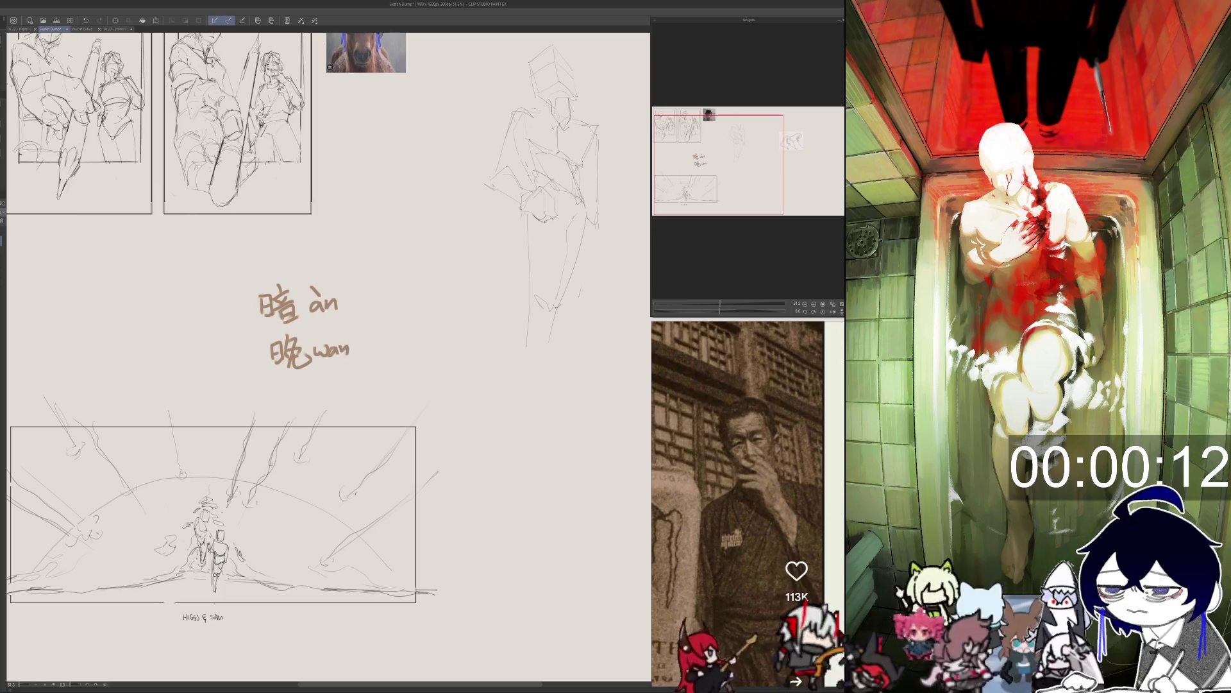
Handwrite 太 and 安 to the left of 暗 and 晚.
scroll(328, 356, "up", 1)
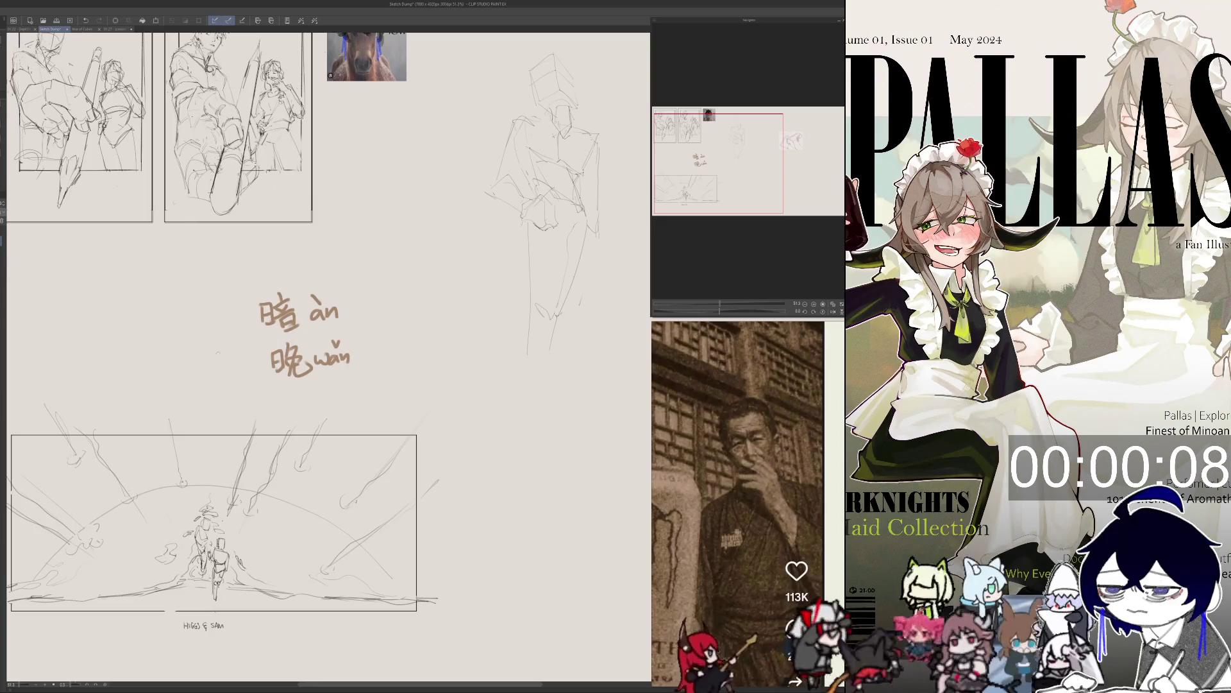
left_click_drag(198, 345, 226, 343)
left_click_drag(212, 334, 197, 362)
left_click_drag(213, 346, 228, 361)
left_click_drag(211, 353, 243, 327)
left_click_drag(231, 331, 232, 340)
mouse_move(232, 331)
left_mouse_down()
mouse_move(253, 334)
mouse_move(249, 361)
left_mouse_up()
mouse_move(227, 349)
left_mouse_down()
mouse_move(255, 345)
mouse_move(176, 333)
left_mouse_up()
Try writing 早 before 安 with an arrow underneath, then erase both.
left_click_drag(175, 313, 193, 323)
mouse_move(173, 337)
left_mouse_down()
mouse_move(200, 333)
mouse_move(187, 349)
mouse_move(232, 339)
mouse_move(215, 347)
left_mouse_up()
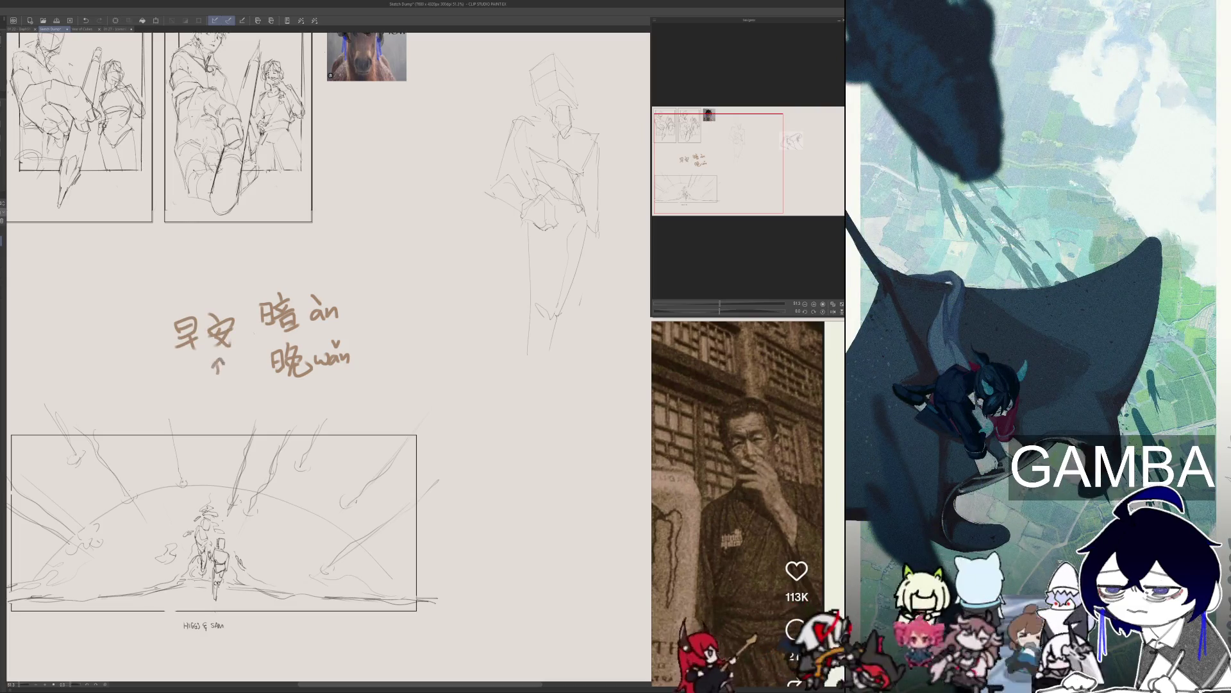
left_click_drag(211, 356, 220, 379)
mouse_move(184, 312)
left_mouse_down()
mouse_move(181, 347)
mouse_move(222, 363)
mouse_move(220, 380)
mouse_move(199, 381)
mouse_move(221, 324)
mouse_move(199, 355)
left_mouse_up()
Write 迟 left of 晚 with the pinyin chí beneath it.
left_click_drag(209, 345, 222, 352)
mouse_move(224, 328)
left_mouse_down()
mouse_move(238, 350)
mouse_move(206, 340)
left_mouse_up()
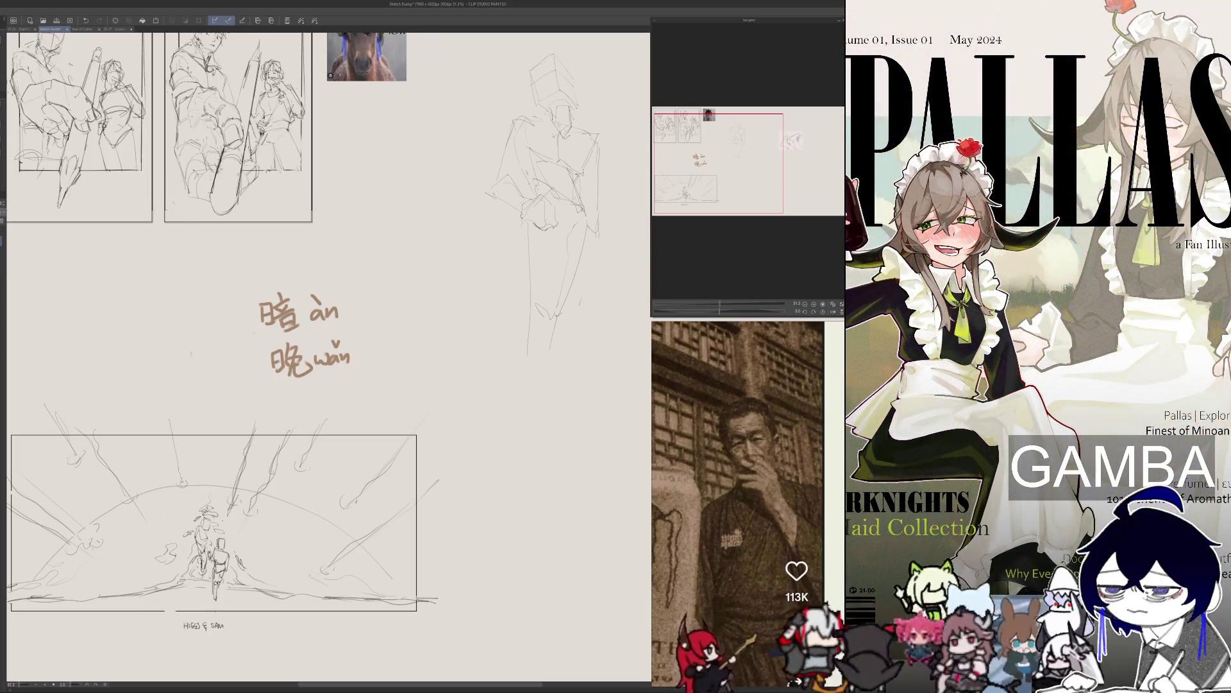
left_click_drag(197, 340, 226, 366)
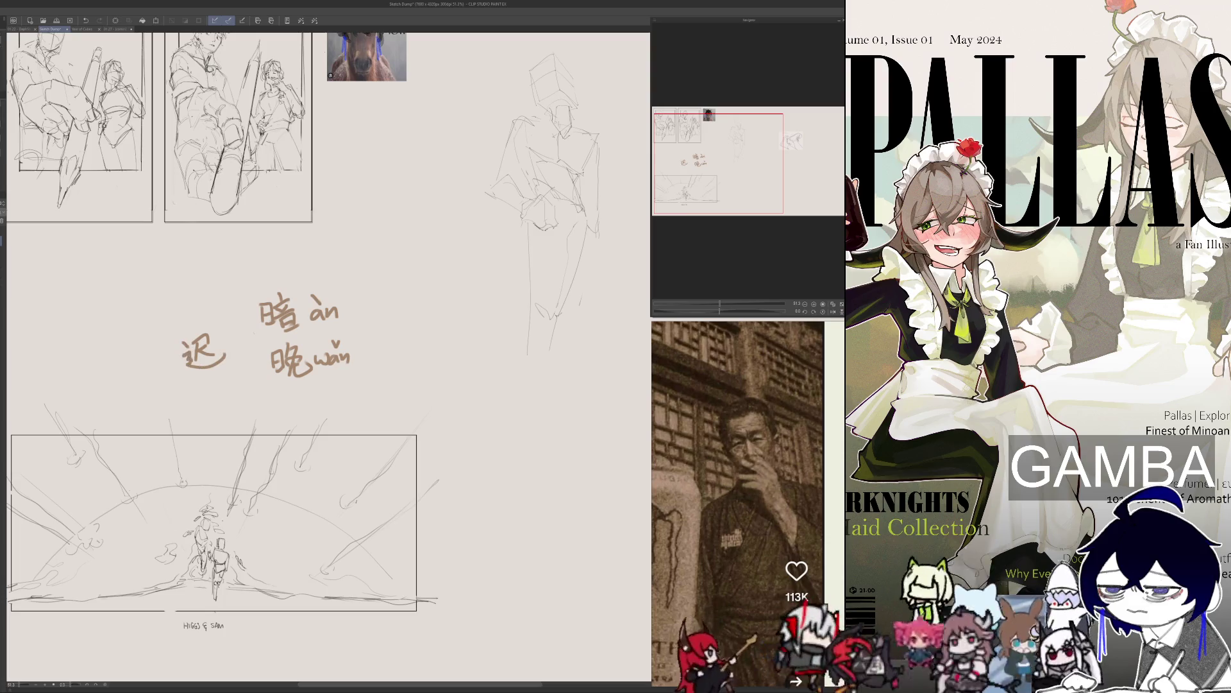
left_click_drag(198, 379, 212, 386)
left_click_drag(215, 379, 217, 387)
left_click_drag(217, 374, 220, 371)
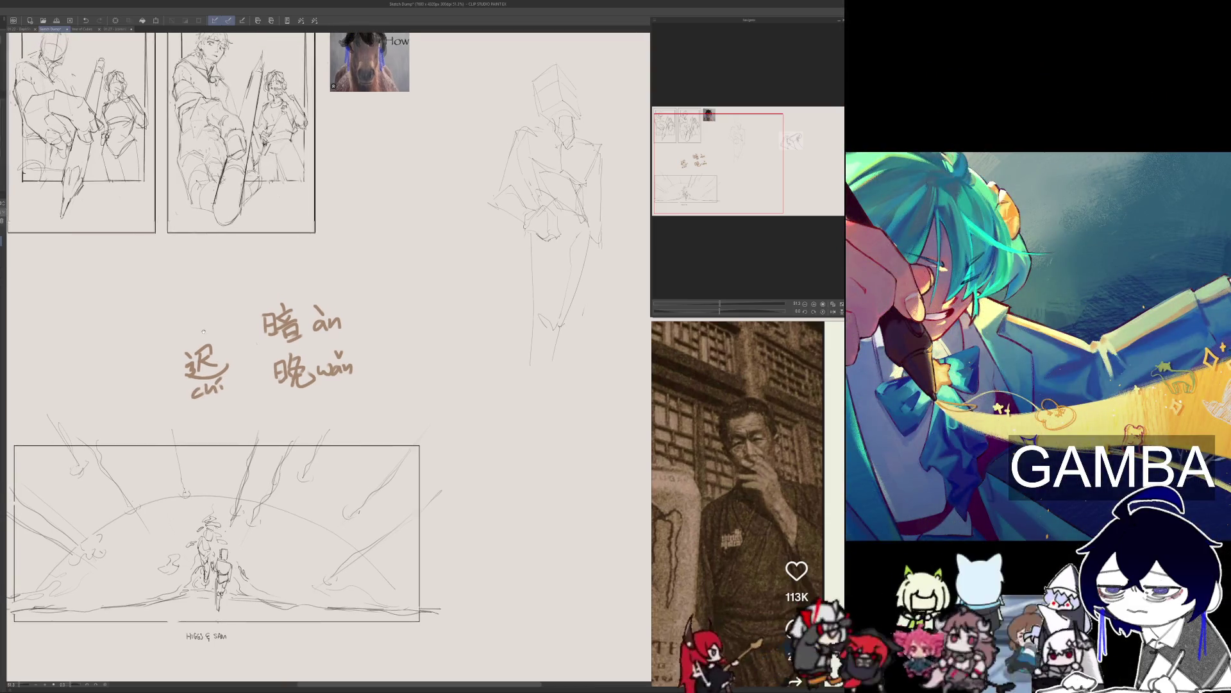
Write 安 above 暗 and add its pinyin ān.
left_click_drag(274, 260, 278, 265)
mouse_move(266, 273)
left_mouse_down()
mouse_move(292, 267)
mouse_move(276, 288)
mouse_move(290, 272)
left_mouse_up()
mouse_move(311, 270)
left_mouse_down()
mouse_move(301, 280)
mouse_move(327, 278)
left_mouse_up()
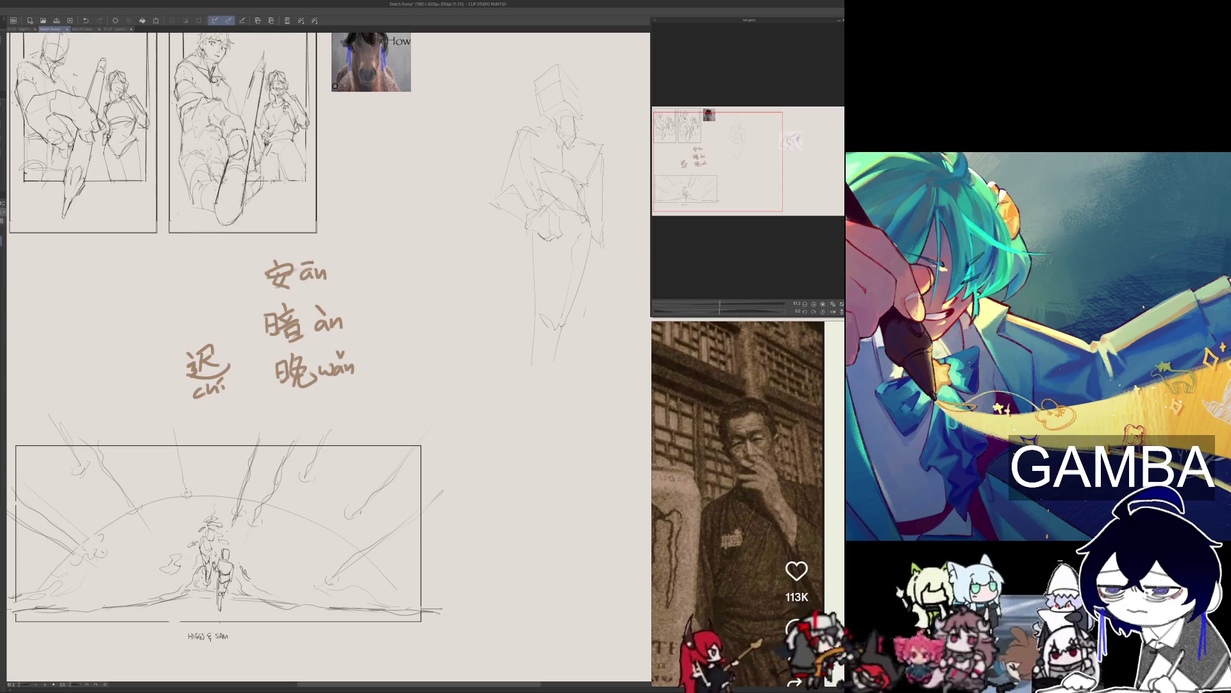
scroll(251, 296, "up", 2)
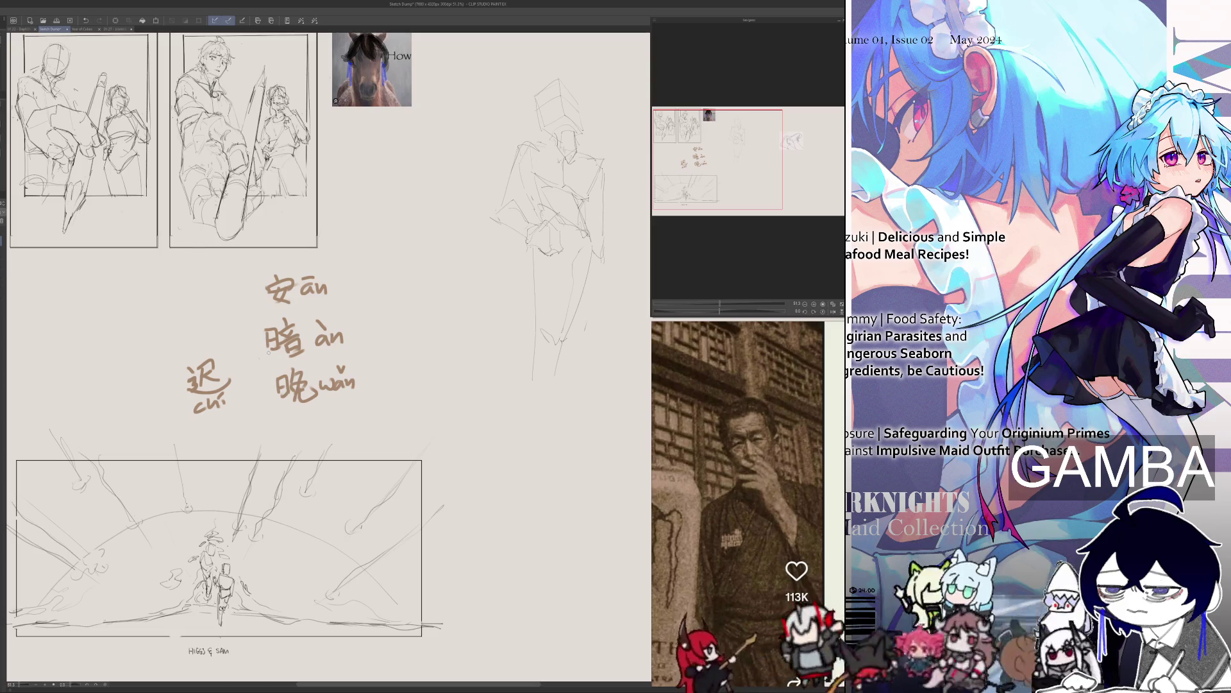
left_click_drag(417, 386, 439, 383)
mouse_move(430, 387)
left_mouse_down()
mouse_move(441, 397)
mouse_move(417, 401)
left_mouse_up()
mouse_move(424, 392)
left_mouse_down()
mouse_move(472, 396)
mouse_move(469, 412)
left_mouse_up()
left_click_drag(455, 418, 489, 437)
mouse_move(480, 411)
left_mouse_down()
mouse_move(494, 409)
mouse_move(487, 435)
left_mouse_up()
mouse_move(479, 423)
left_mouse_down()
mouse_move(522, 436)
mouse_move(540, 425)
left_mouse_up()
key("ctrl+z")
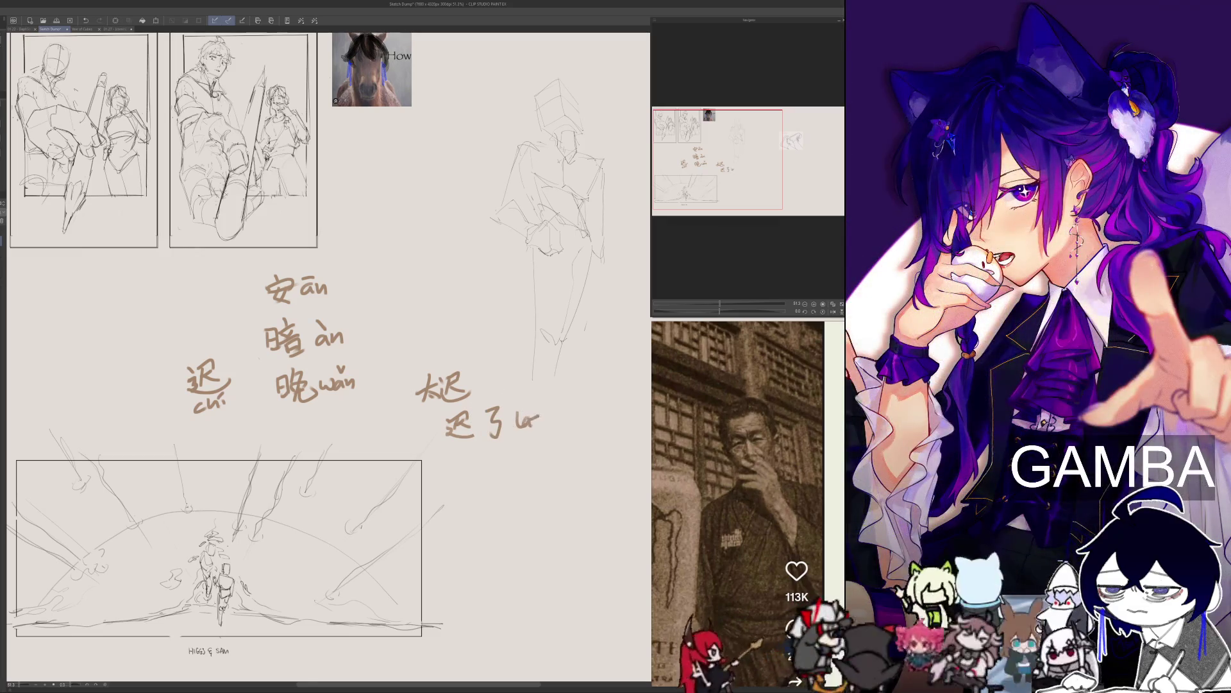
mouse_move(503, 368)
left_mouse_down()
mouse_move(503, 389)
mouse_move(515, 387)
left_mouse_up()
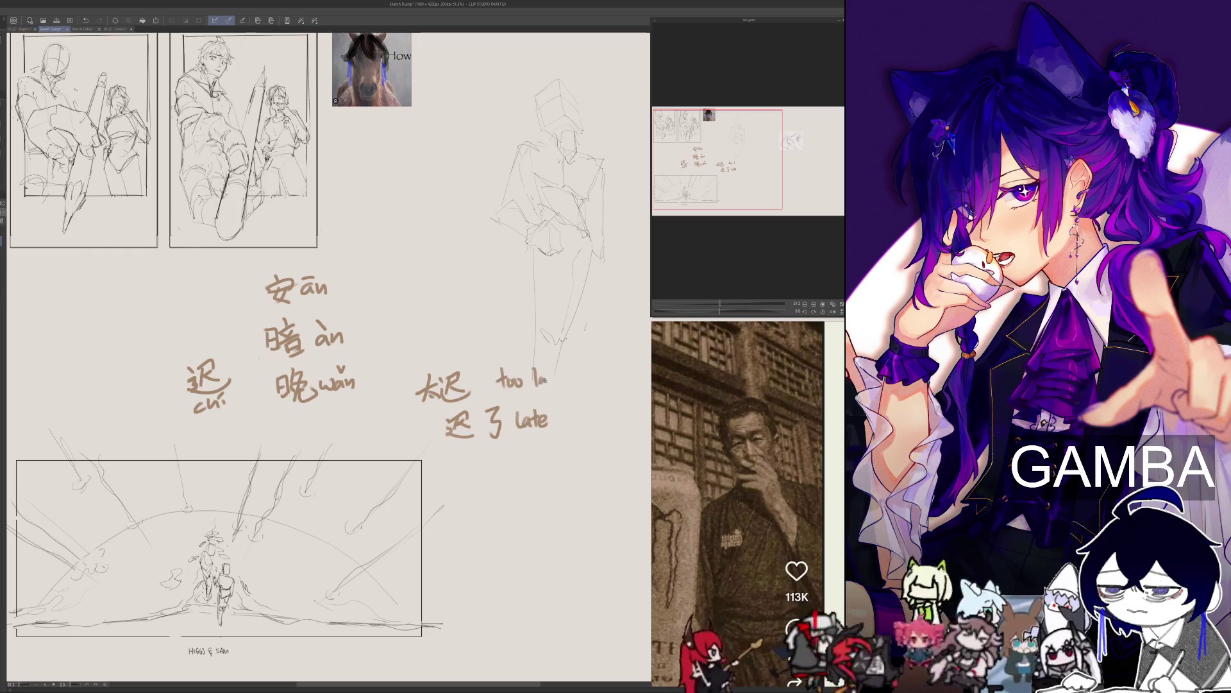
left_click(85, 20)
left_click(86, 21)
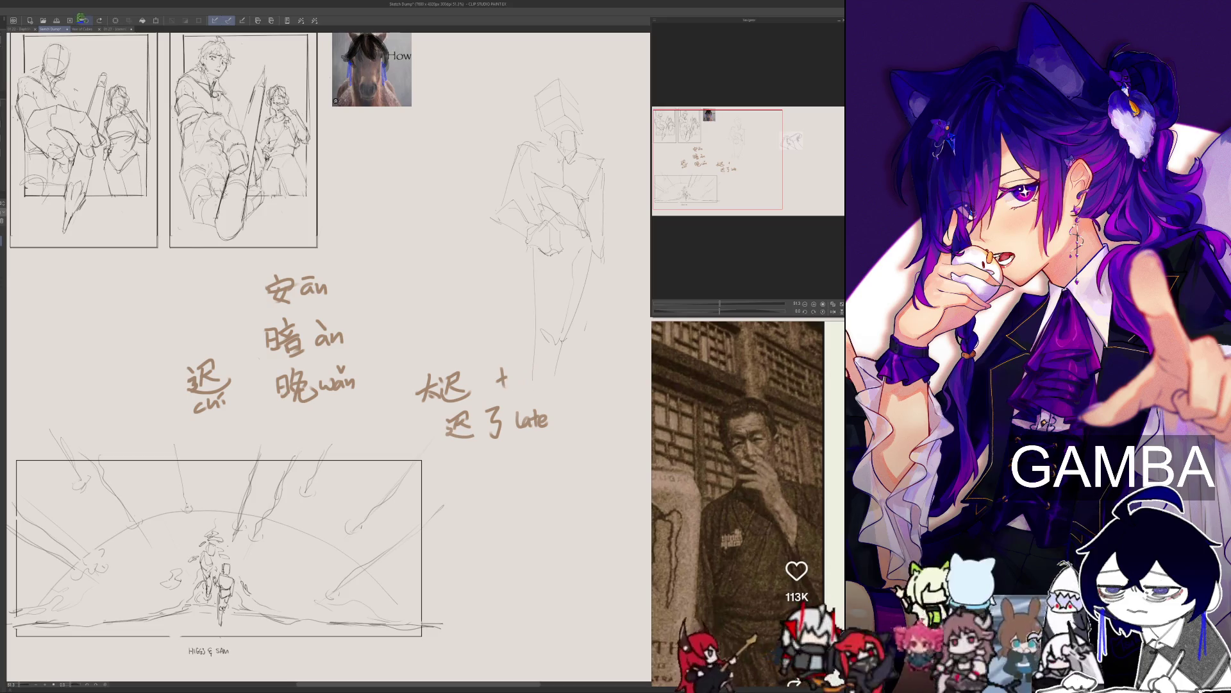
left_click(86, 21)
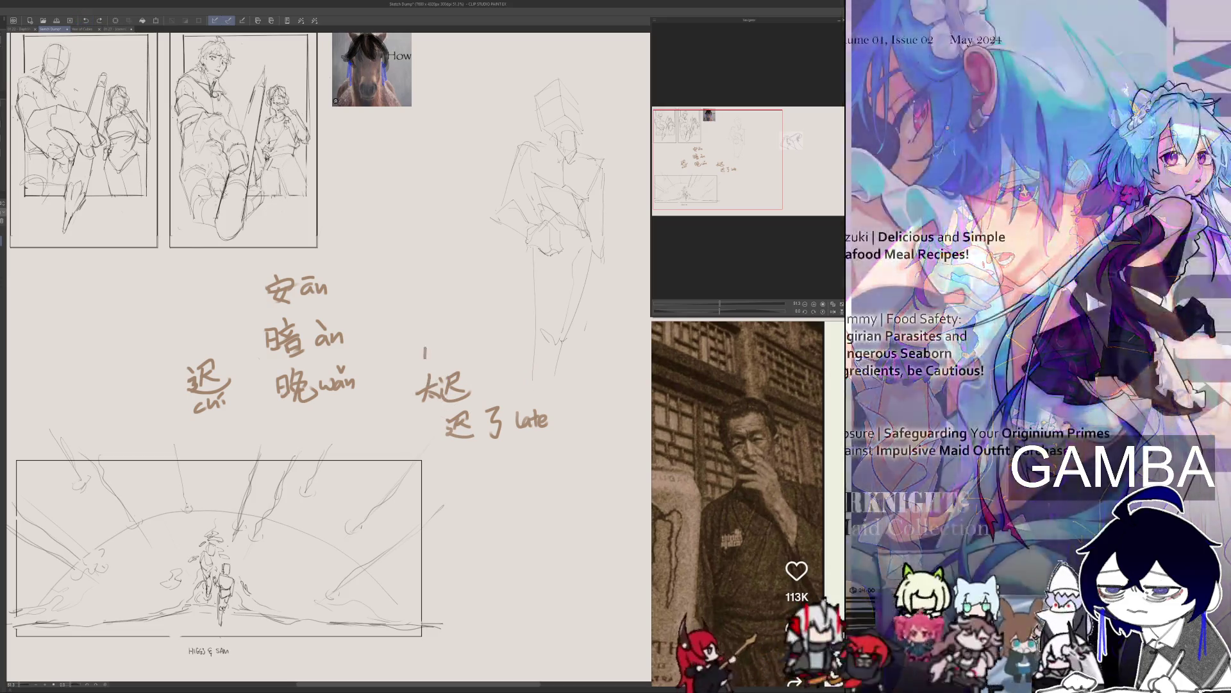
left_click_drag(418, 385, 558, 421)
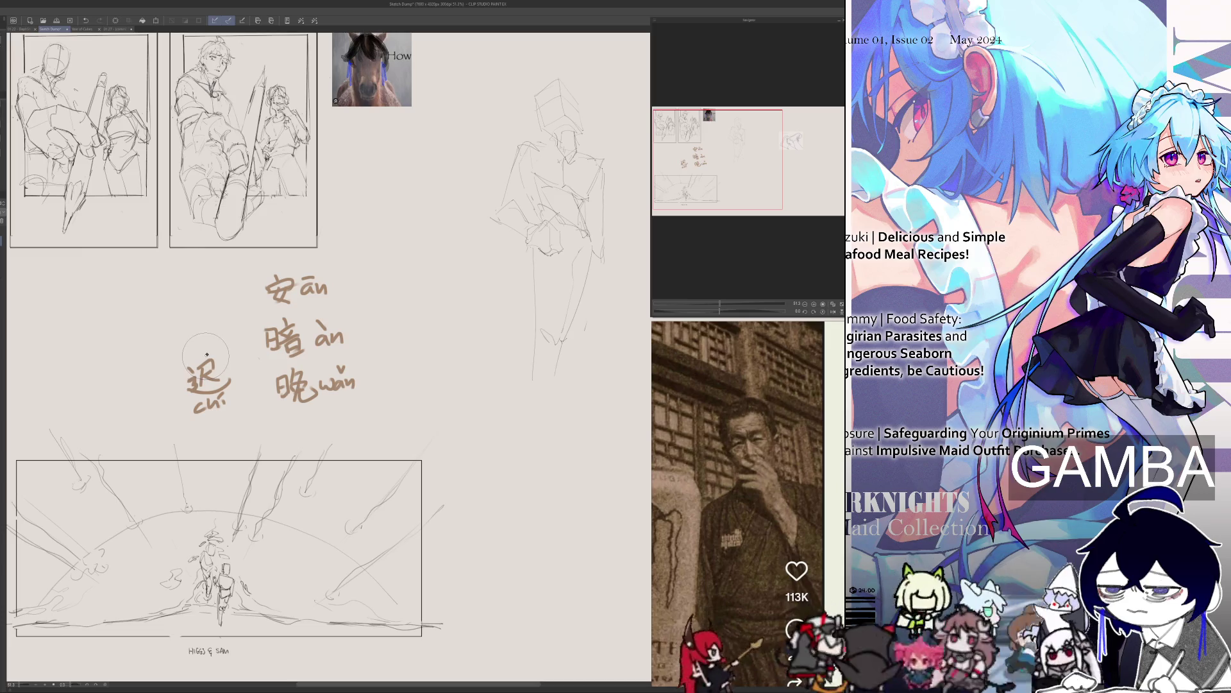
Erase the 迟, 安, 暗 and 晚 wǎn notes.
left_click_drag(232, 351, 206, 392)
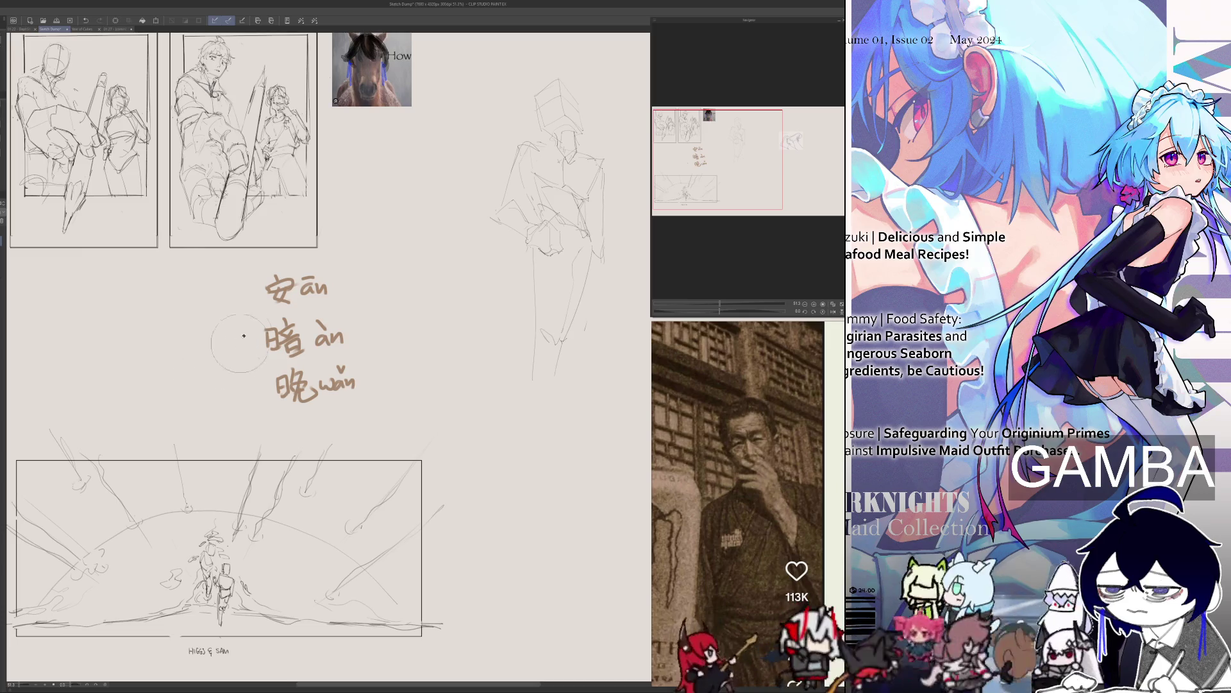
left_click_drag(269, 289, 322, 273)
mouse_move(276, 333)
left_mouse_down()
mouse_move(298, 335)
mouse_move(275, 379)
left_mouse_up()
left_click_drag(350, 366, 356, 398)
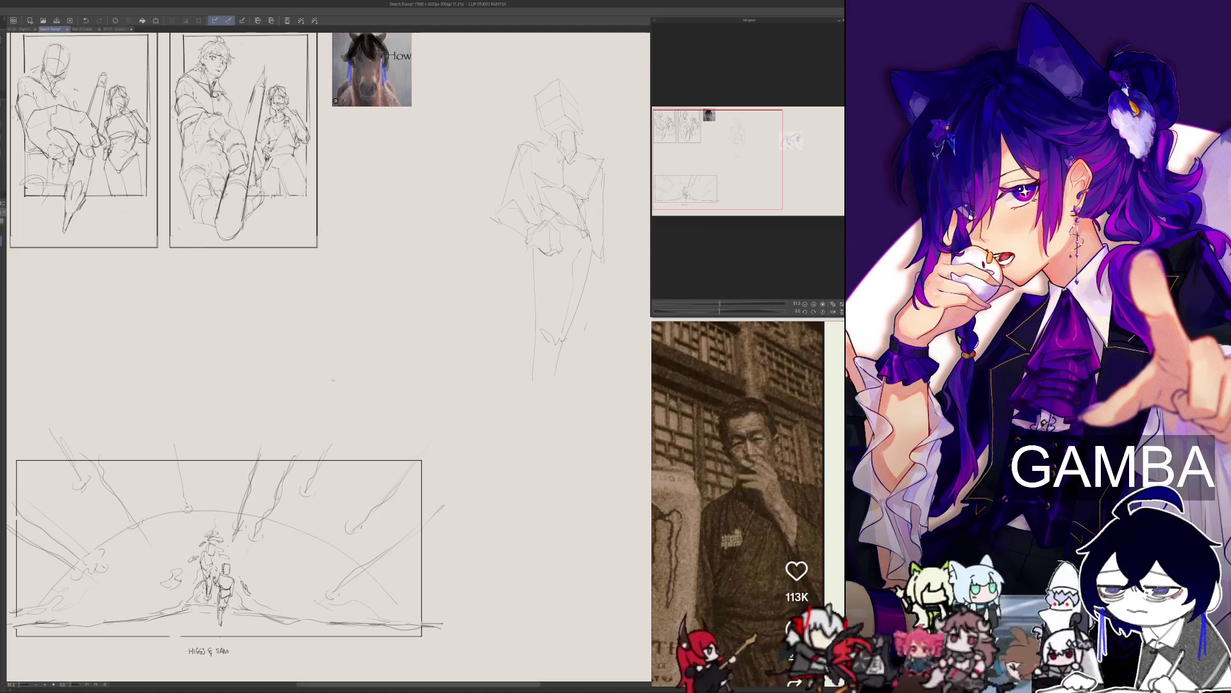
mouse_move(264, 325)
left_mouse_down()
mouse_move(295, 330)
mouse_move(293, 349)
left_mouse_up()
Complete 太安, switch to a larger round brush, try writing 国太平安, then remove it.
mouse_move(290, 331)
left_mouse_down()
mouse_move(275, 351)
mouse_move(296, 335)
left_mouse_up()
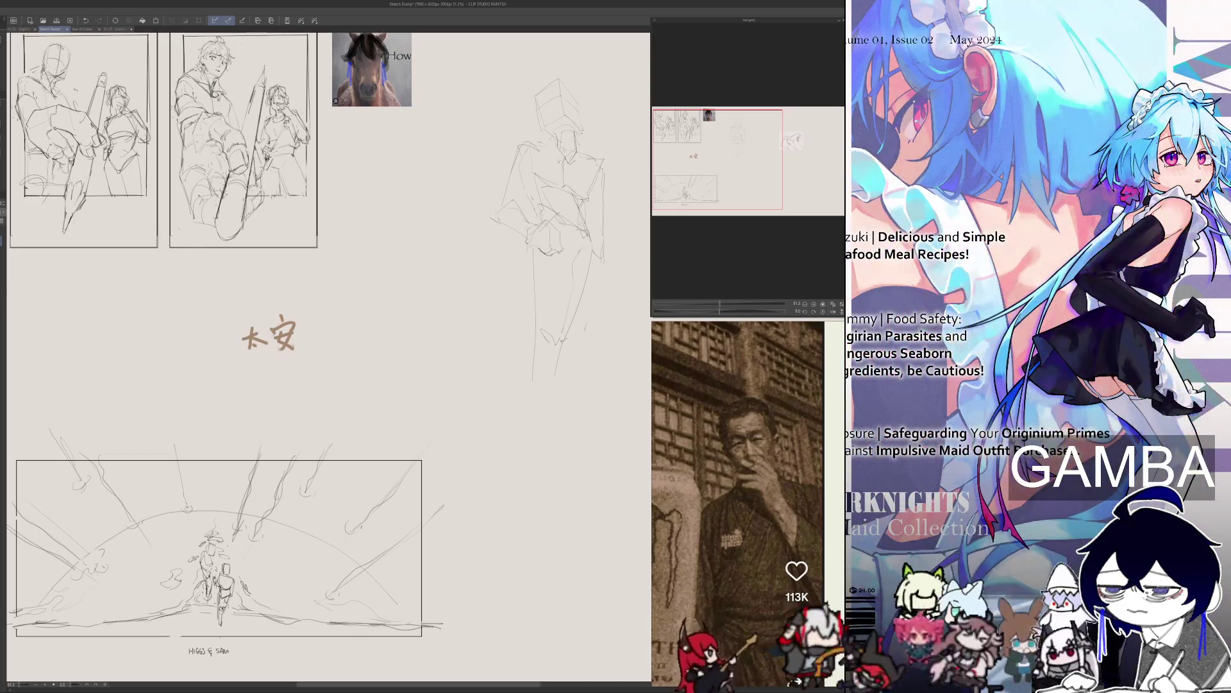
key("e")
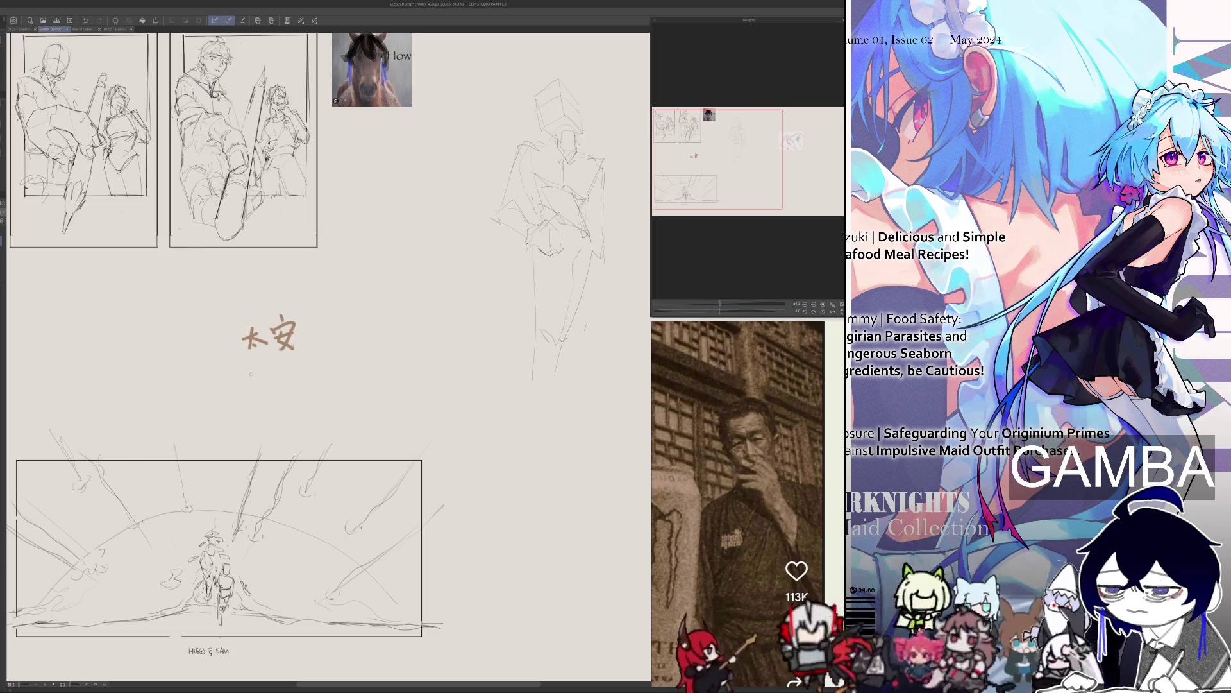
mouse_move(246, 377)
left_mouse_down()
mouse_move(265, 392)
mouse_move(304, 373)
left_mouse_up()
mouse_move(295, 367)
left_mouse_down()
mouse_move(296, 385)
mouse_move(323, 361)
mouse_move(317, 380)
left_mouse_up()
left_click_drag(319, 370, 310, 381)
mouse_move(308, 375)
left_mouse_down()
mouse_move(323, 372)
mouse_move(265, 375)
mouse_move(289, 373)
left_mouse_up()
key("Delete")
Write 'safe' under 太安, undo a stray 安, add 宁, then erase all notes.
mouse_move(296, 366)
left_mouse_down()
mouse_move(293, 392)
mouse_move(274, 400)
mouse_move(315, 395)
left_mouse_up()
key("ctrl+z")
key("ctrl+z")
key("ctrl+z")
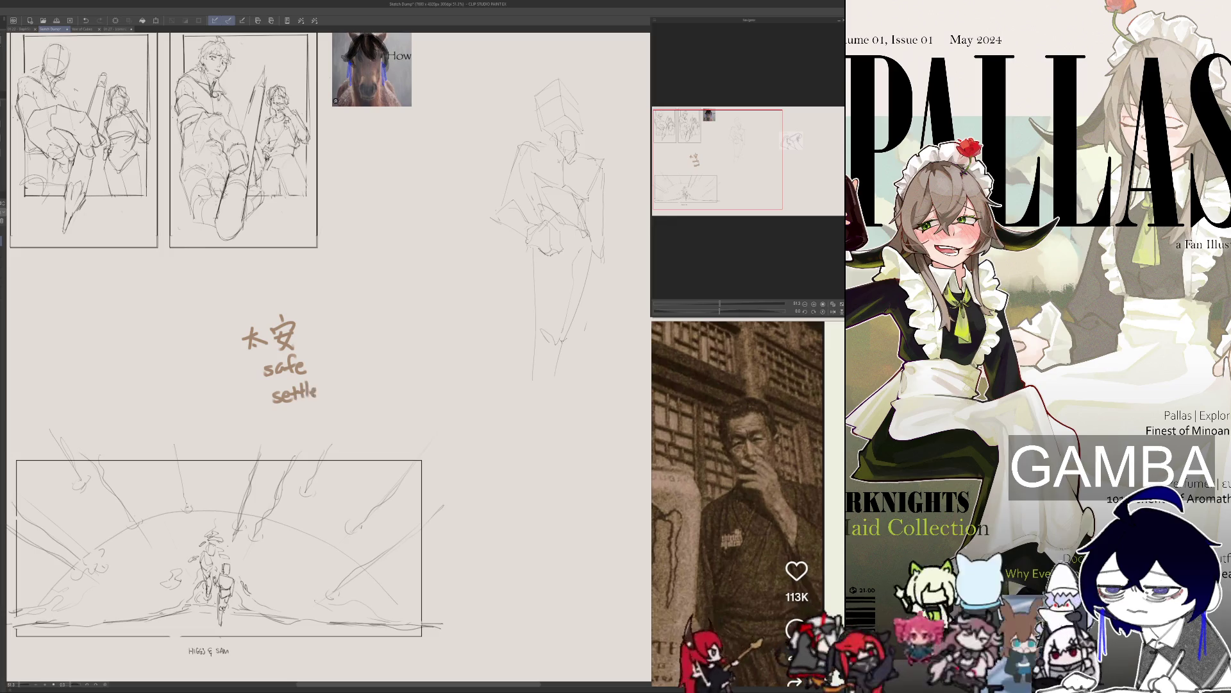
mouse_move(301, 330)
left_mouse_down()
mouse_move(324, 323)
mouse_move(256, 337)
left_mouse_up()
mouse_move(321, 392)
left_mouse_down()
mouse_move(234, 336)
mouse_move(230, 369)
left_mouse_up()
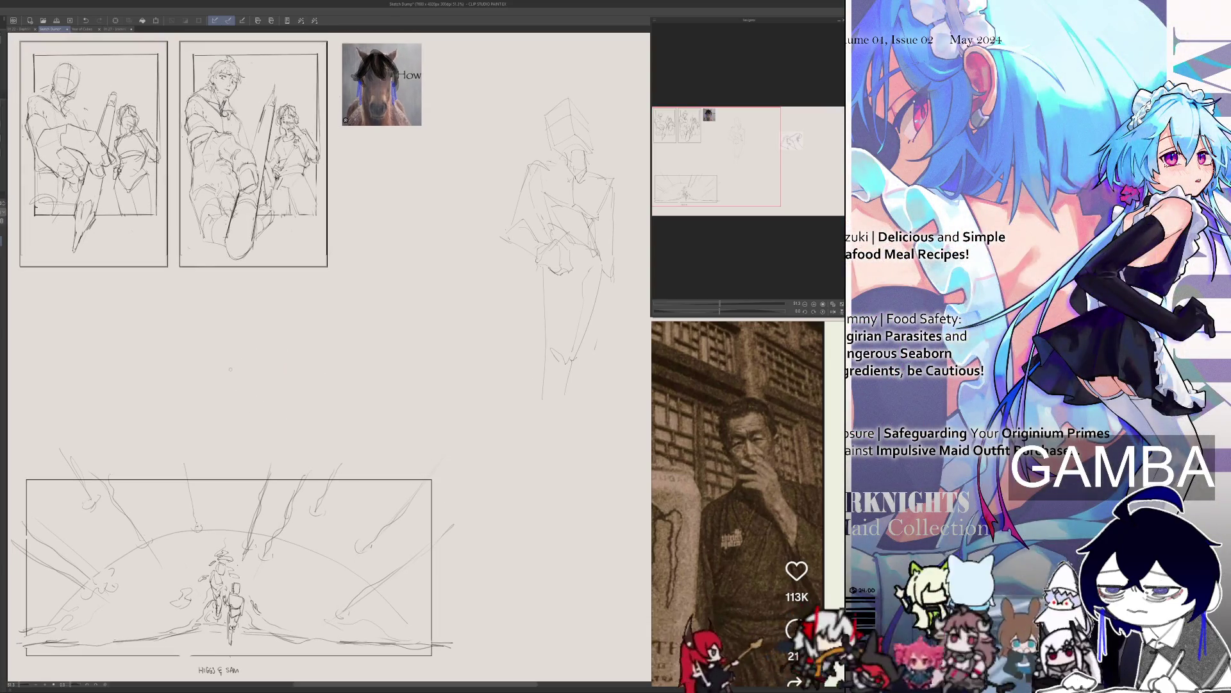
Glance at the Year of Cubes document, then return to the LOCK IN poster.
left_click(82, 29)
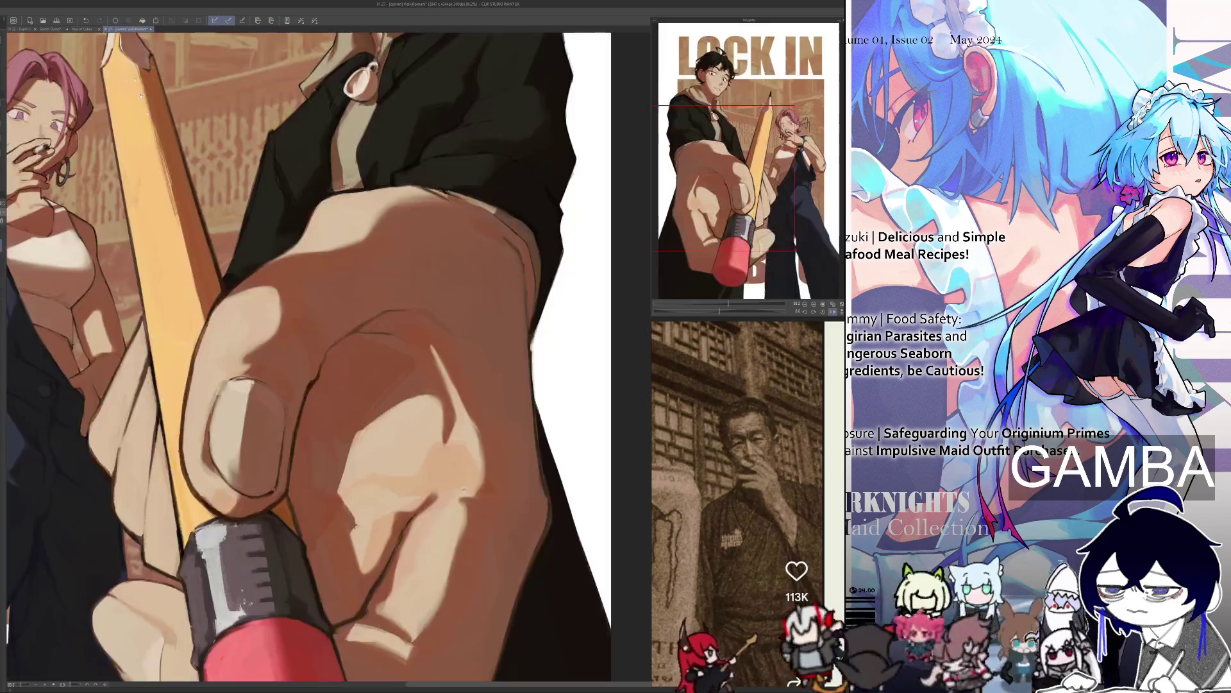
left_click(119, 29)
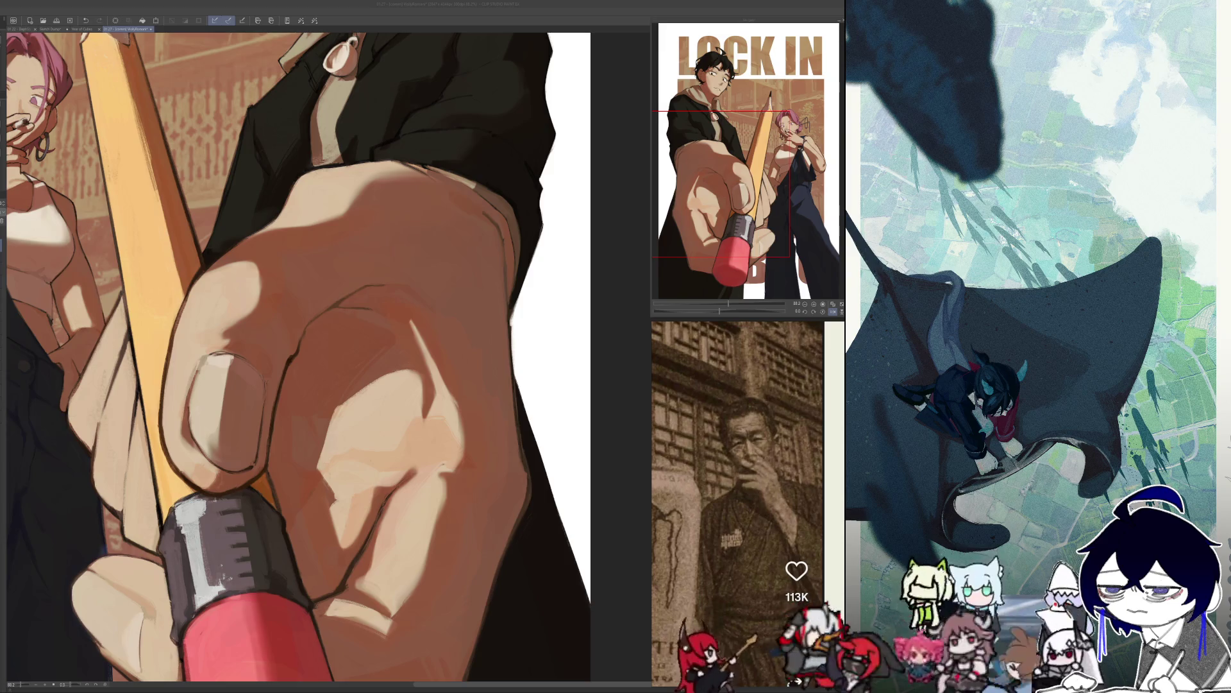
scroll(468, 403, "down", 2)
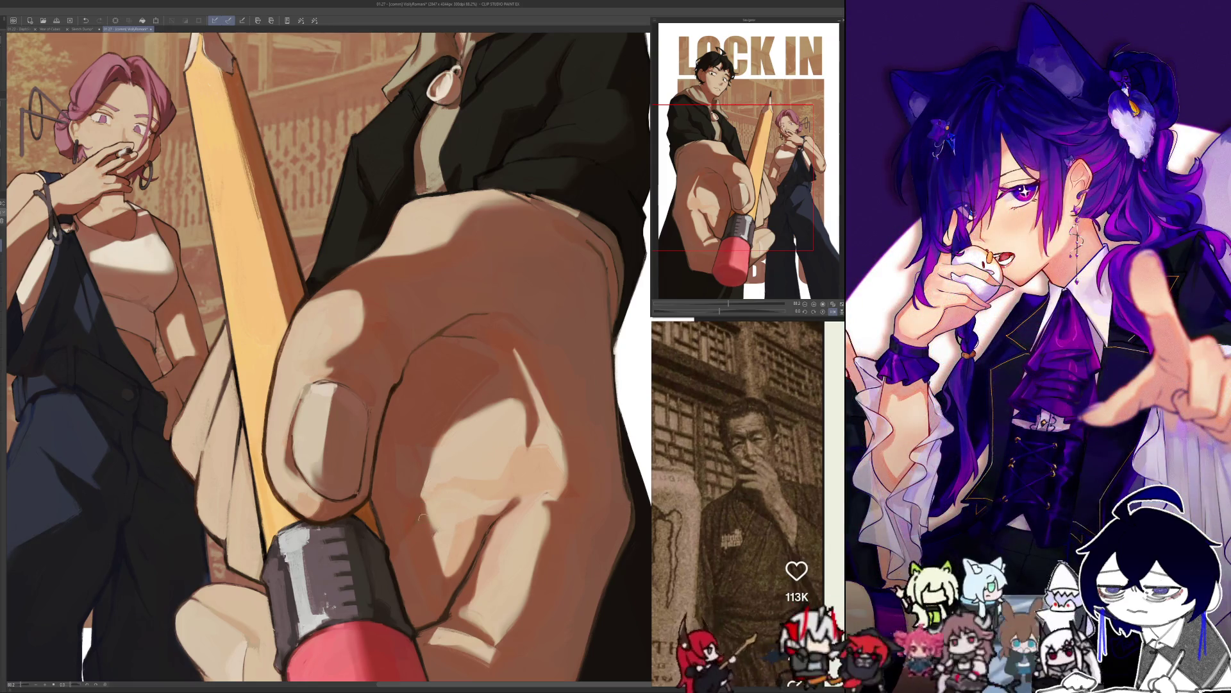
Mirror the view, paint lighter strokes down the knuckle, then fit the illustration to the window.
key("h")
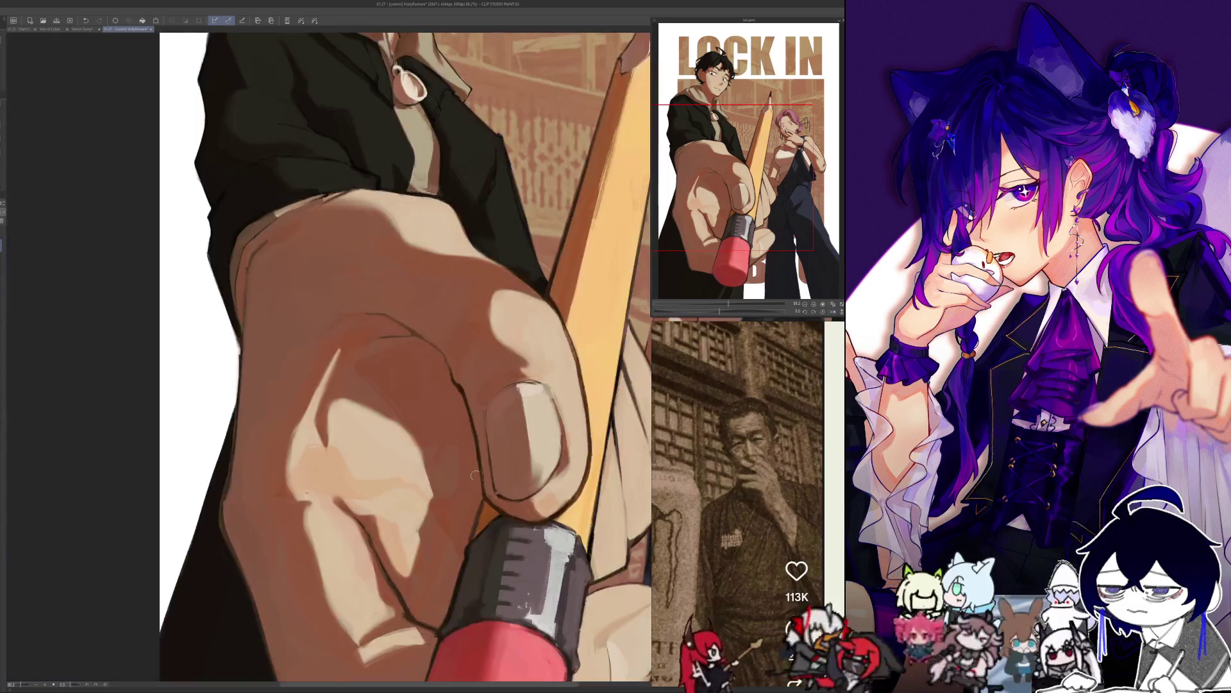
left_click_drag(416, 517, 409, 524)
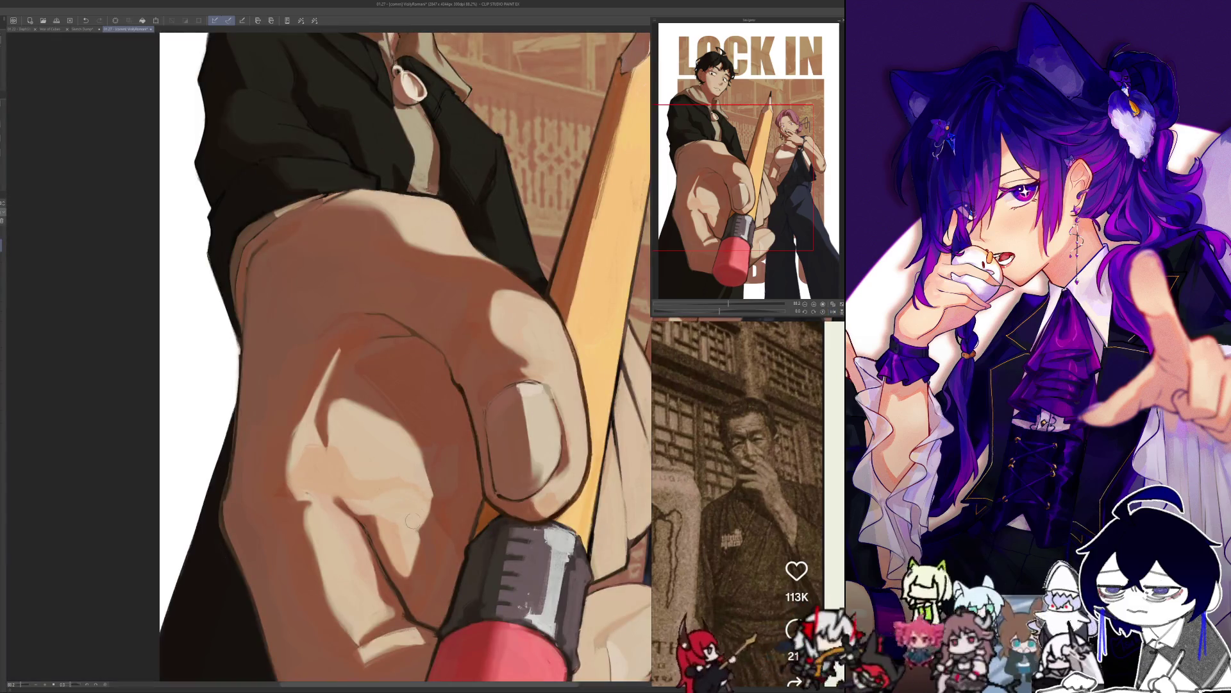
left_click_drag(447, 474, 437, 535)
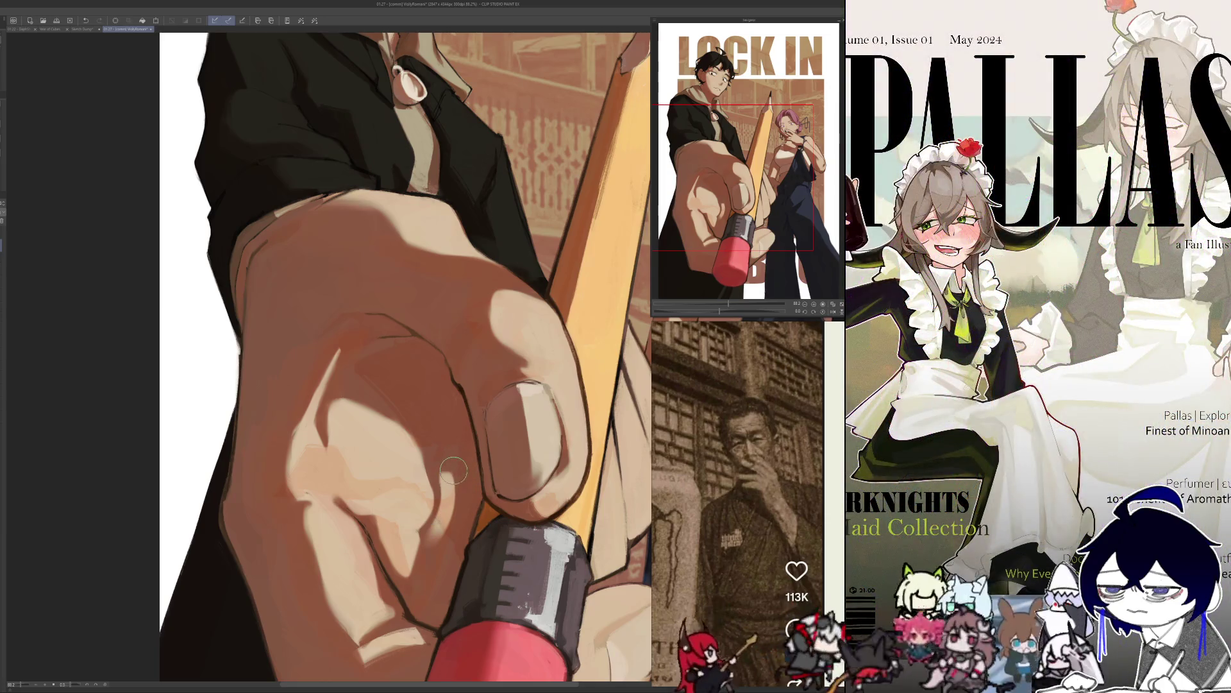
left_click_drag(451, 492, 434, 540)
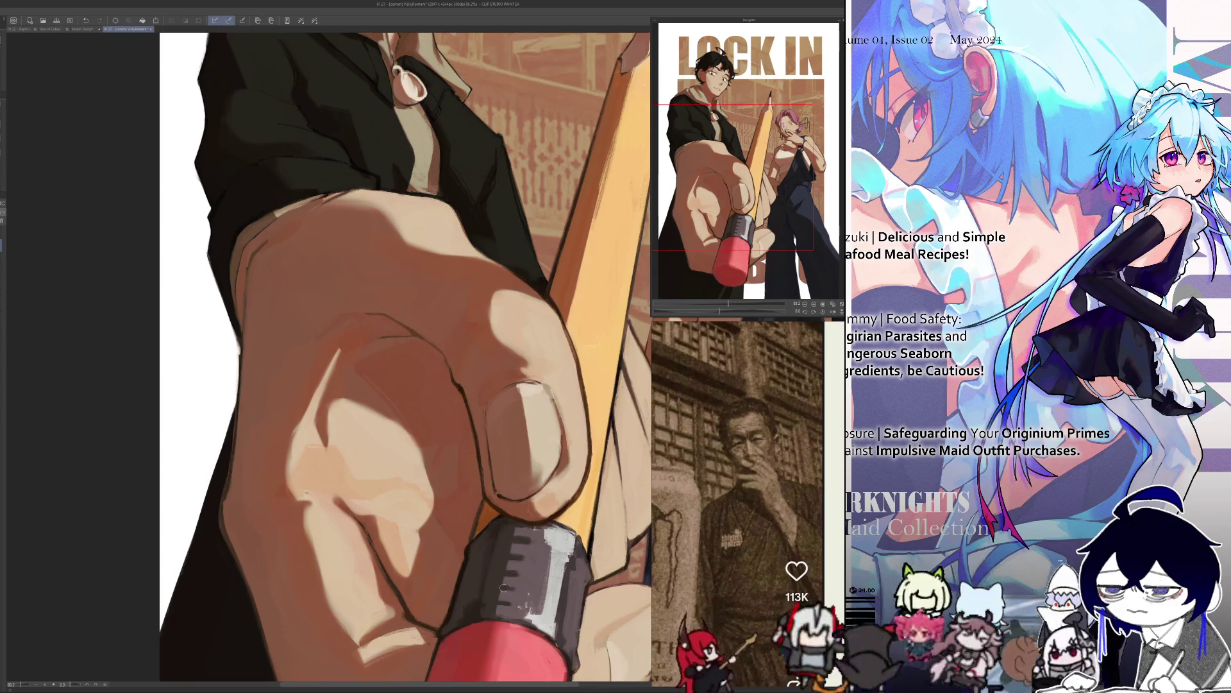
key("ctrl+0")
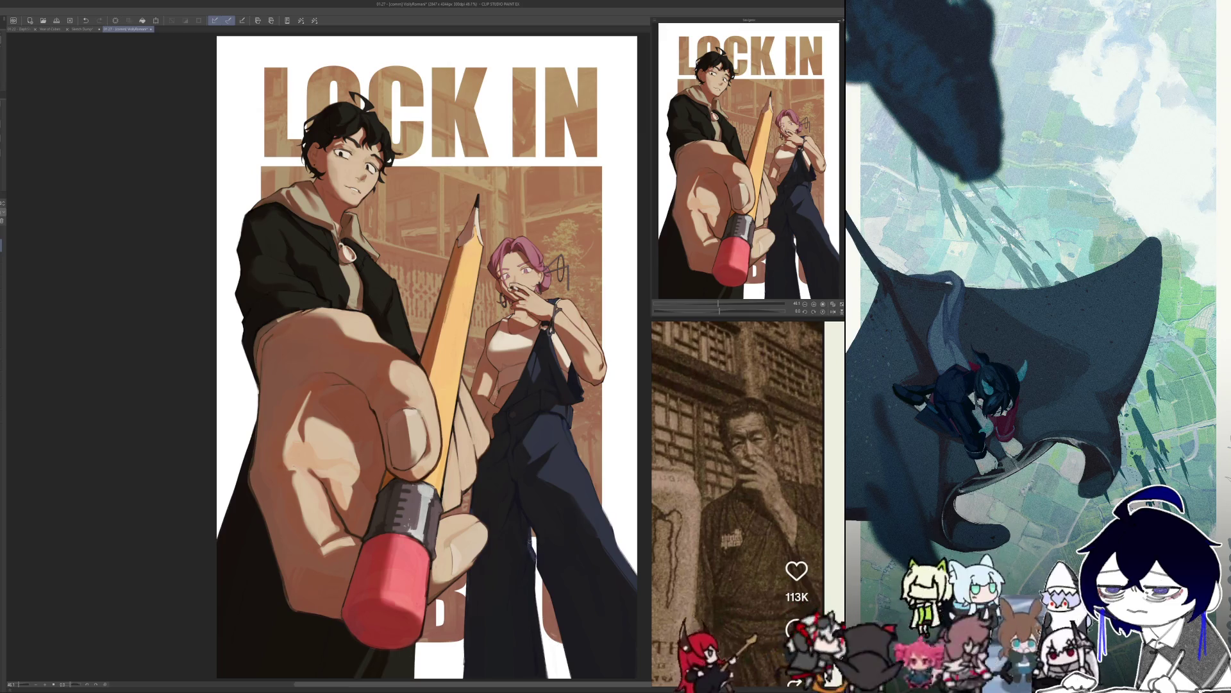
key("h")
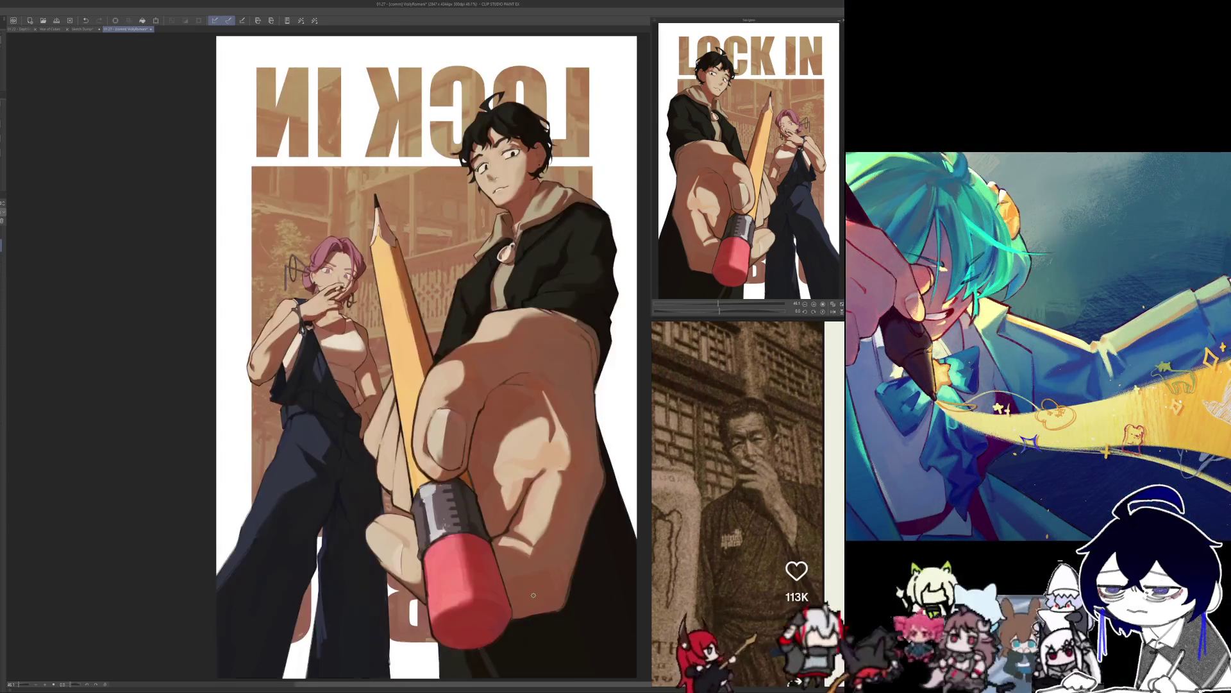
key("h")
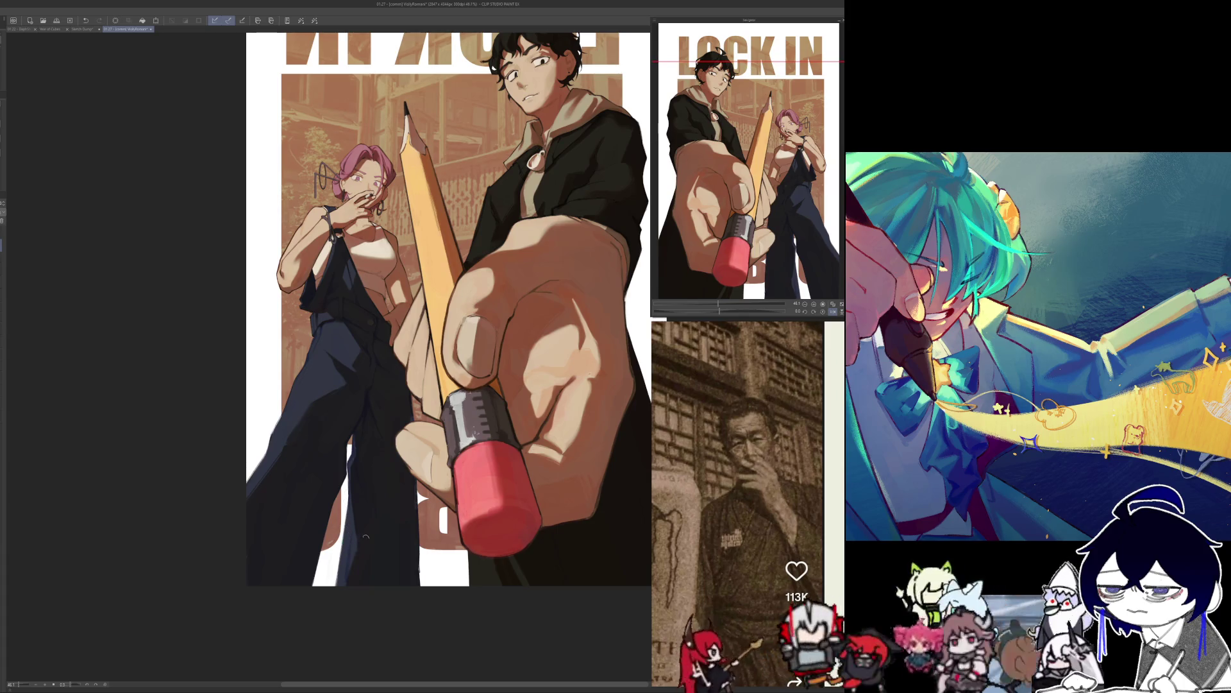
key("h")
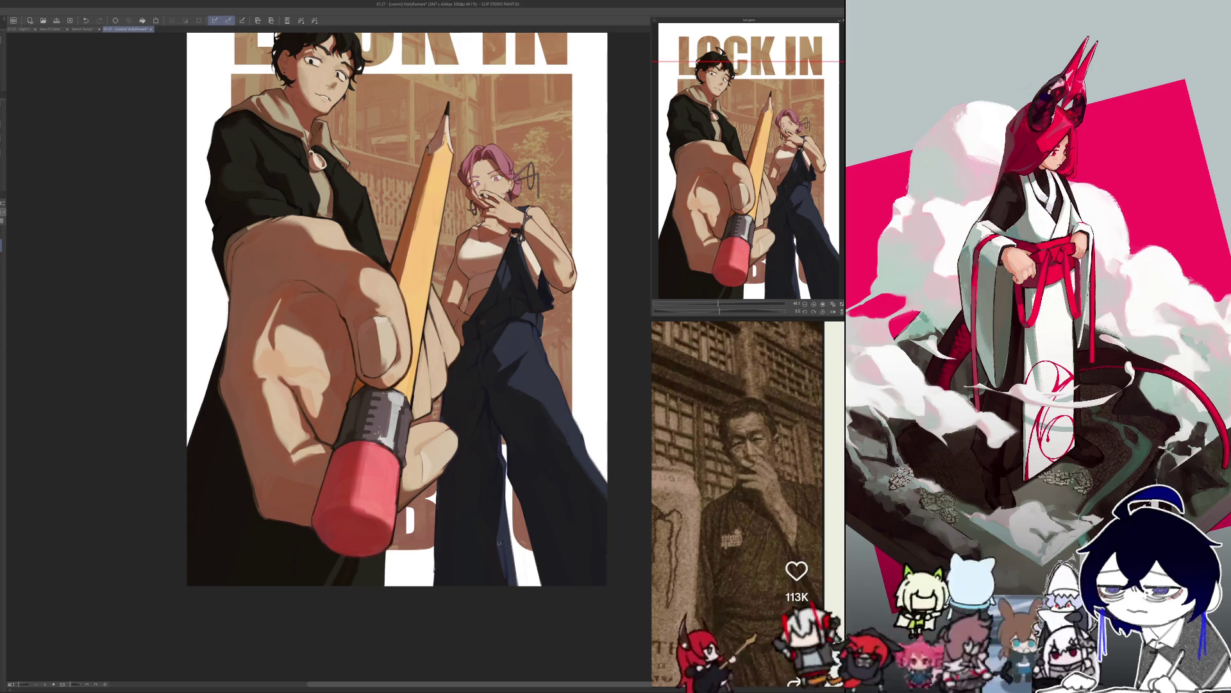
key("h")
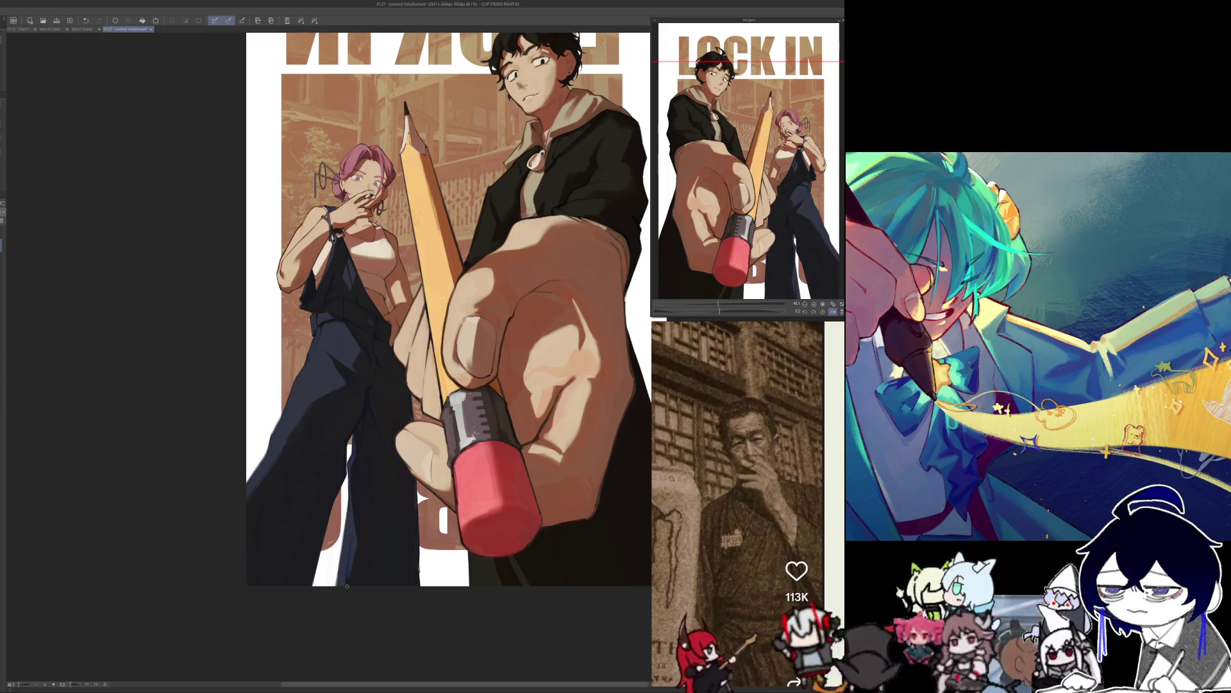
key("h")
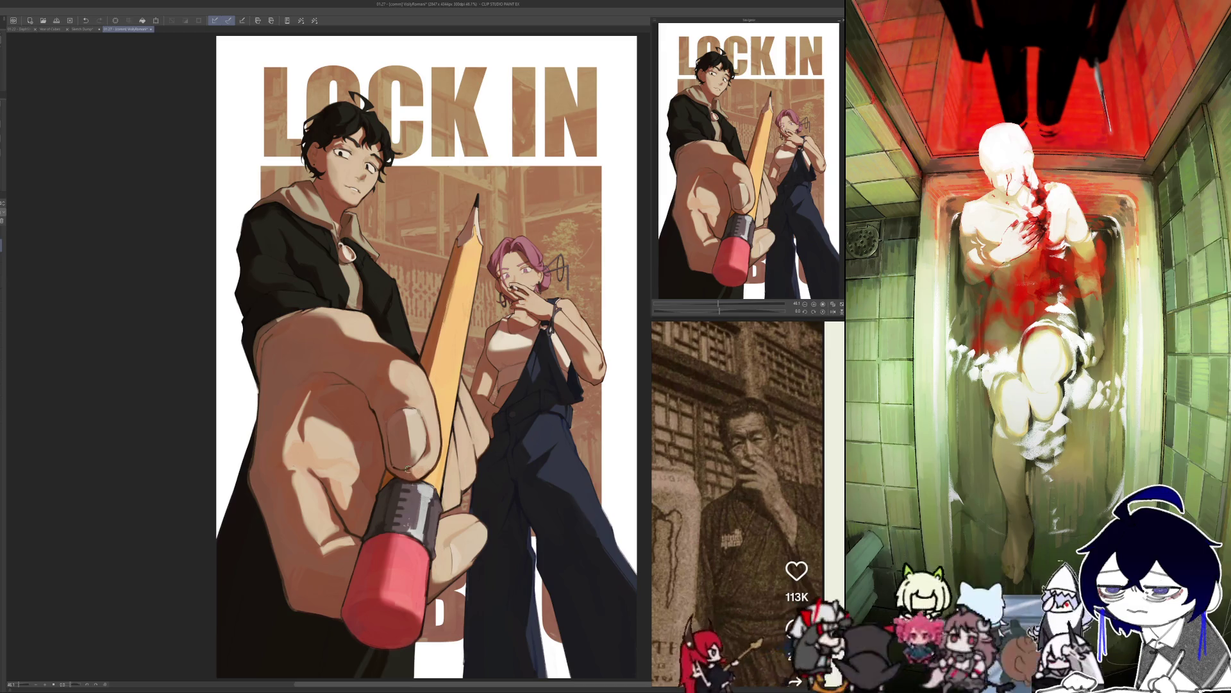
key("h")
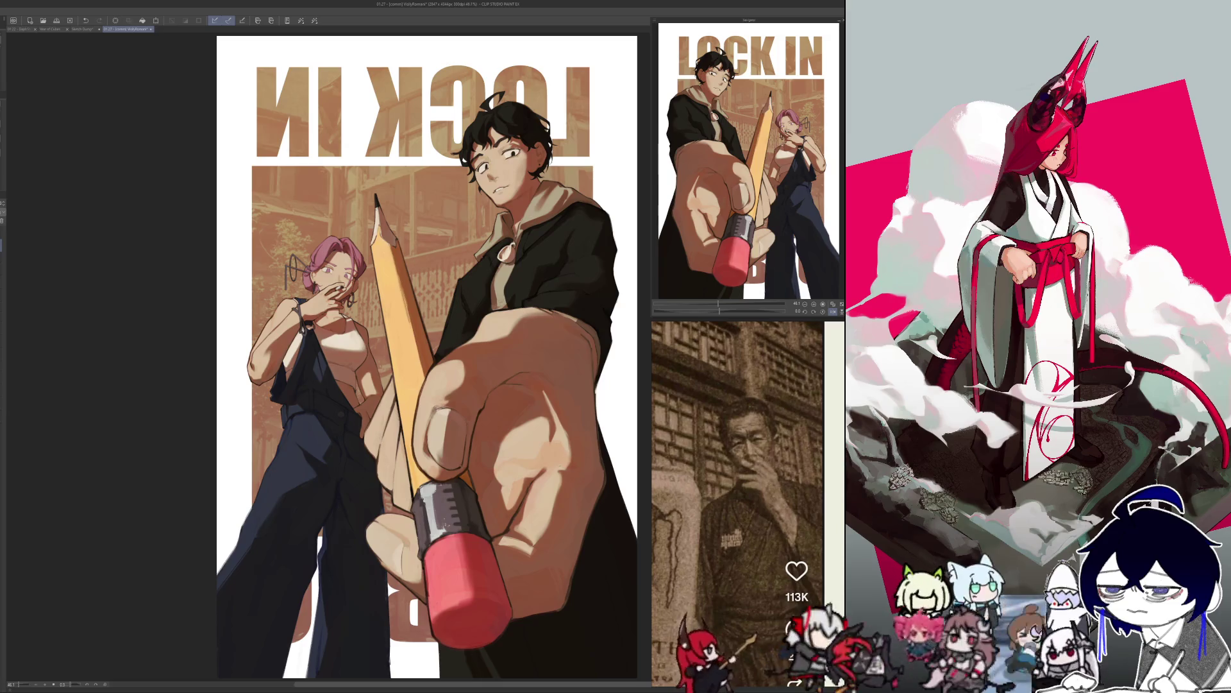
key("h")
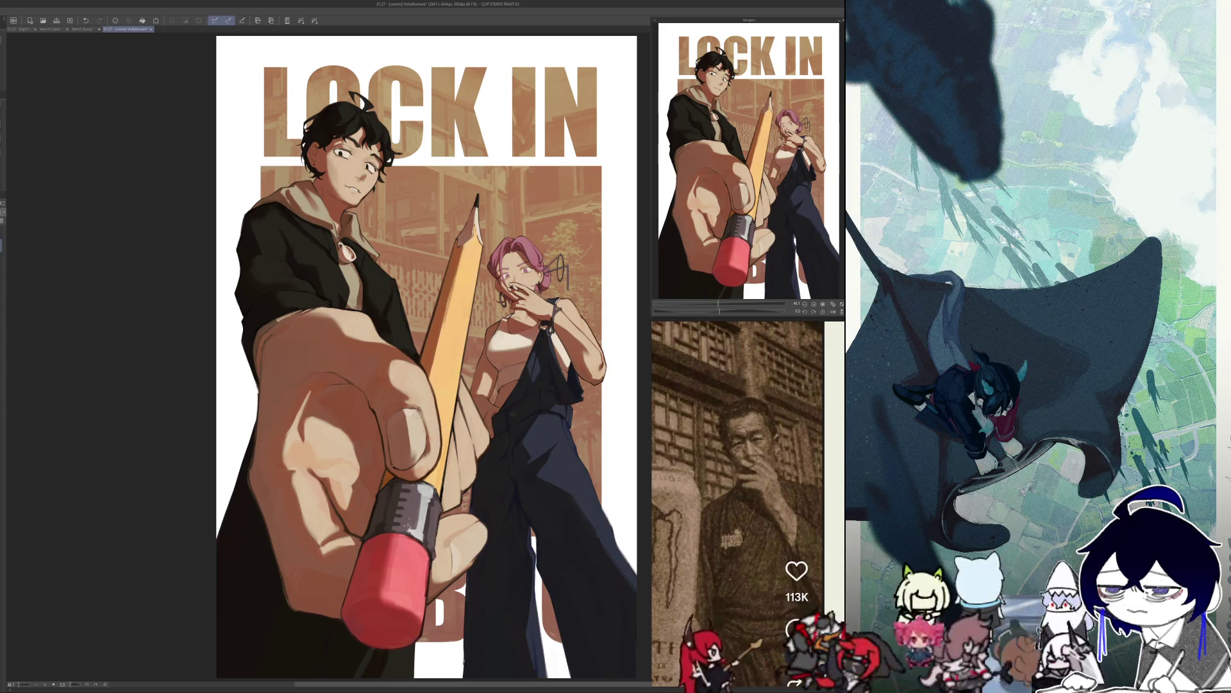
key("h")
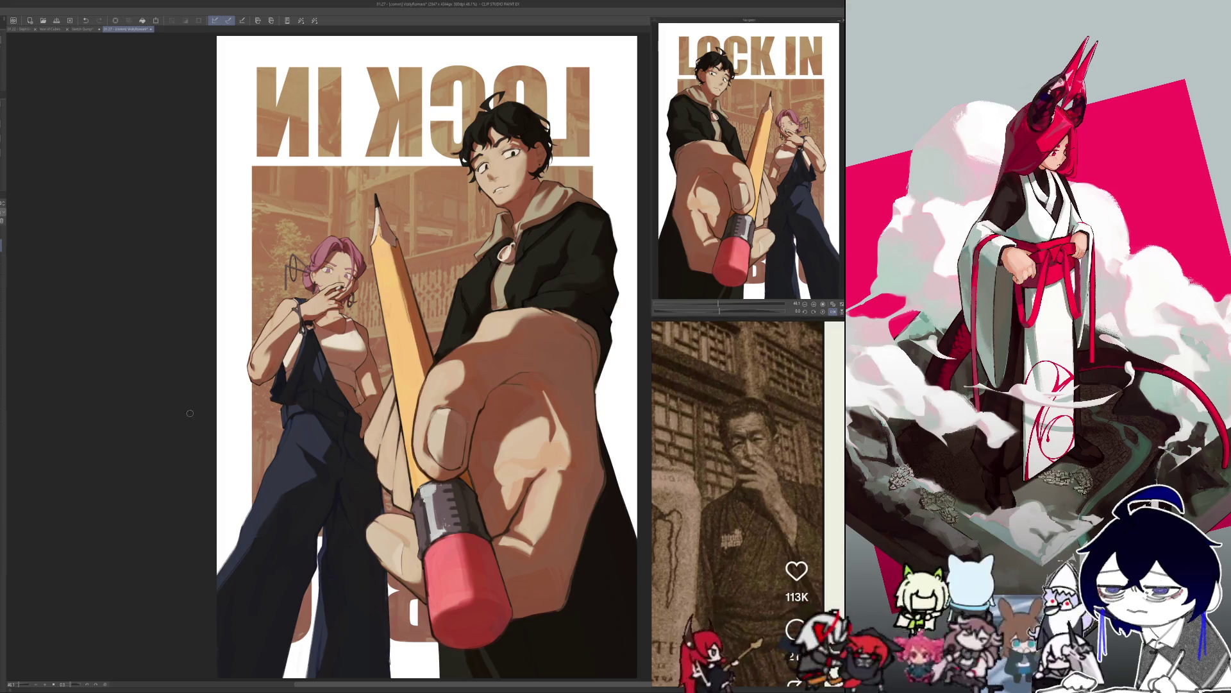
key("h")
key("ctrl+plus")
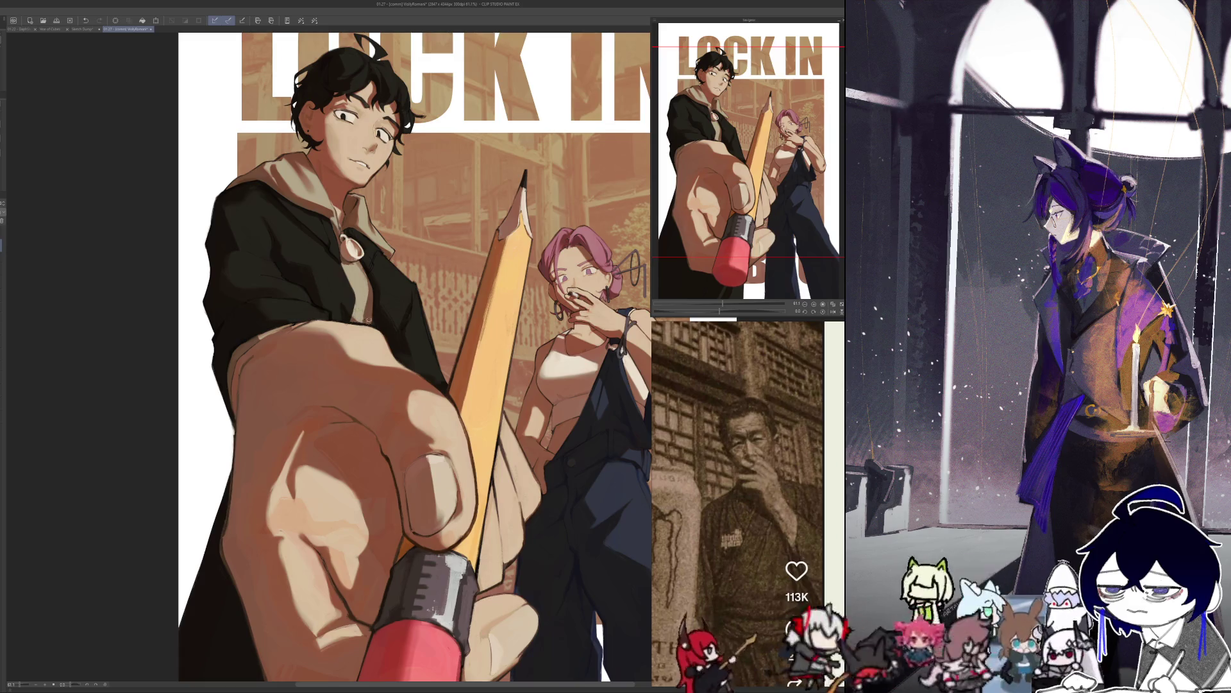
Flip the close-up back and forth, fit the whole poster to the window, and leave it mirrored.
key("h")
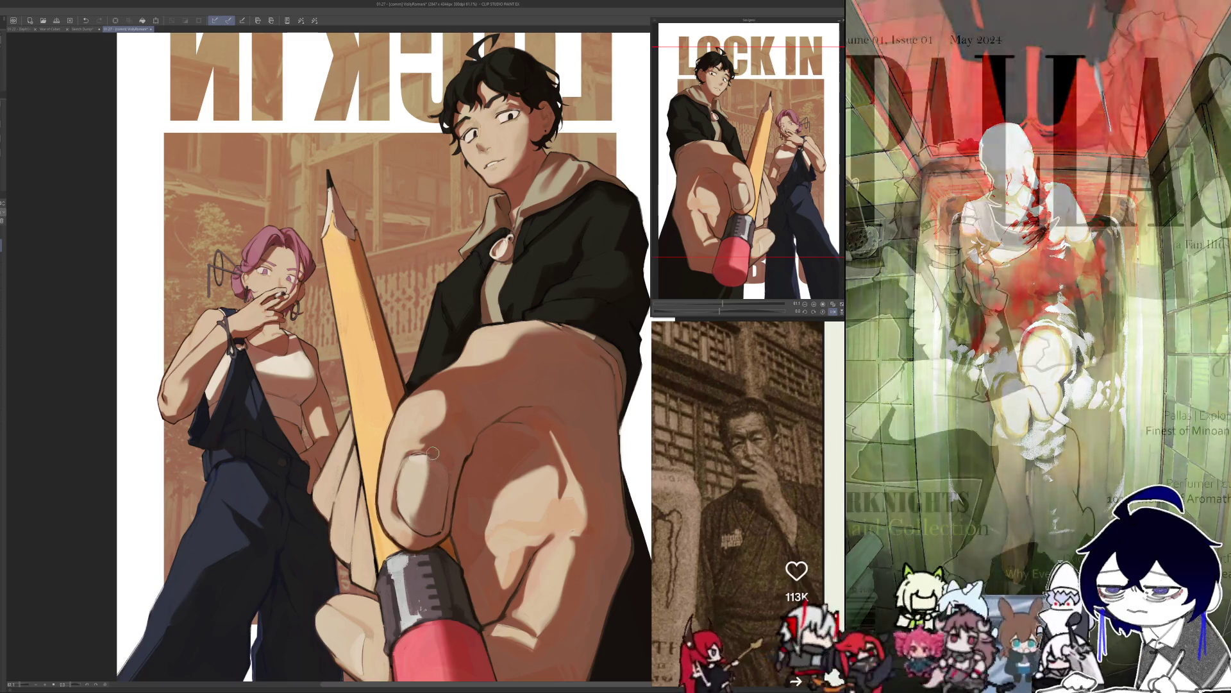
key("h")
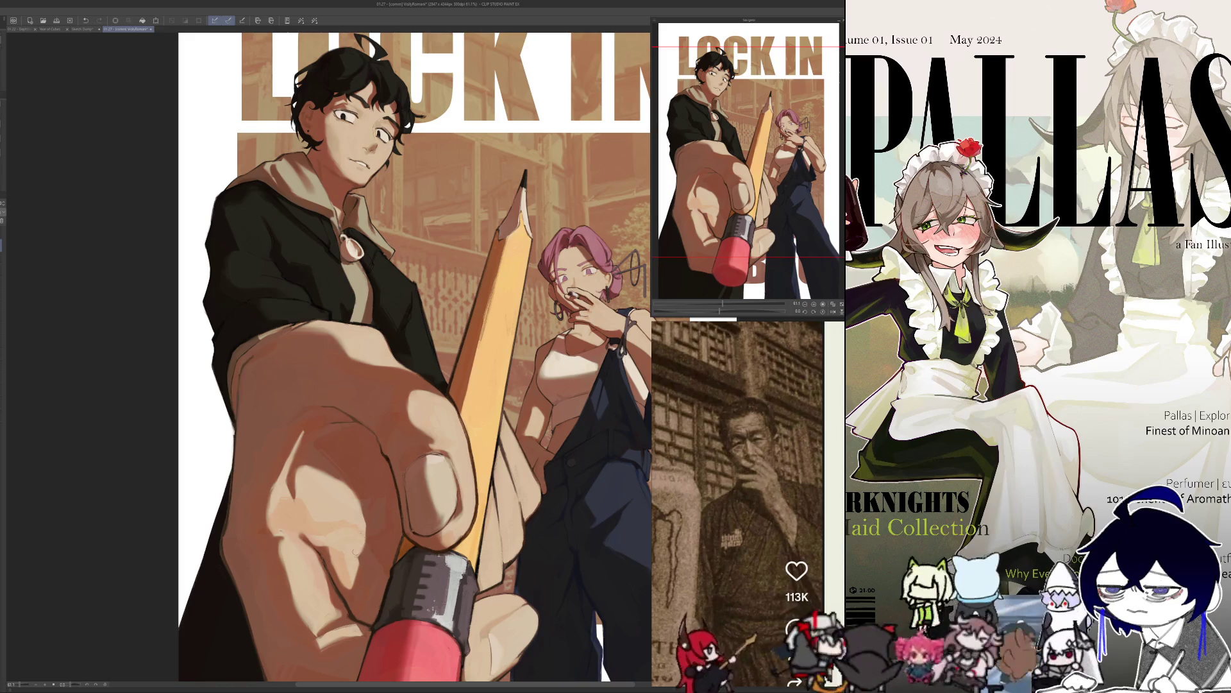
key("h")
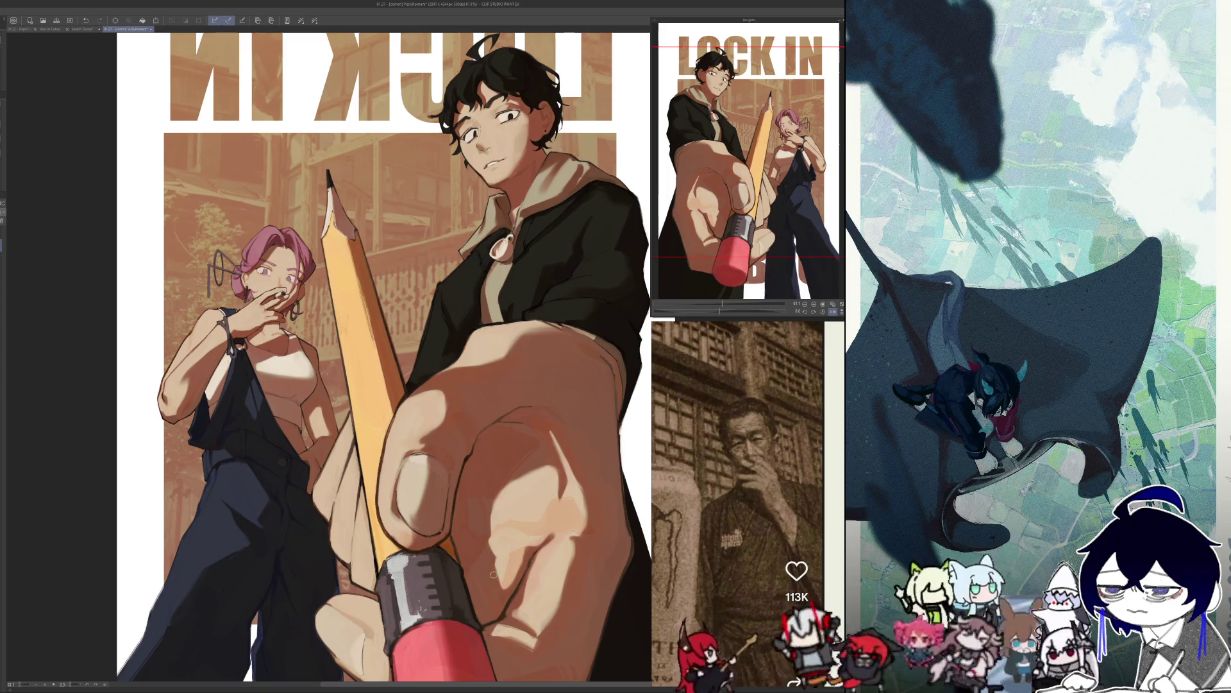
key("ctrl+0")
key("h")
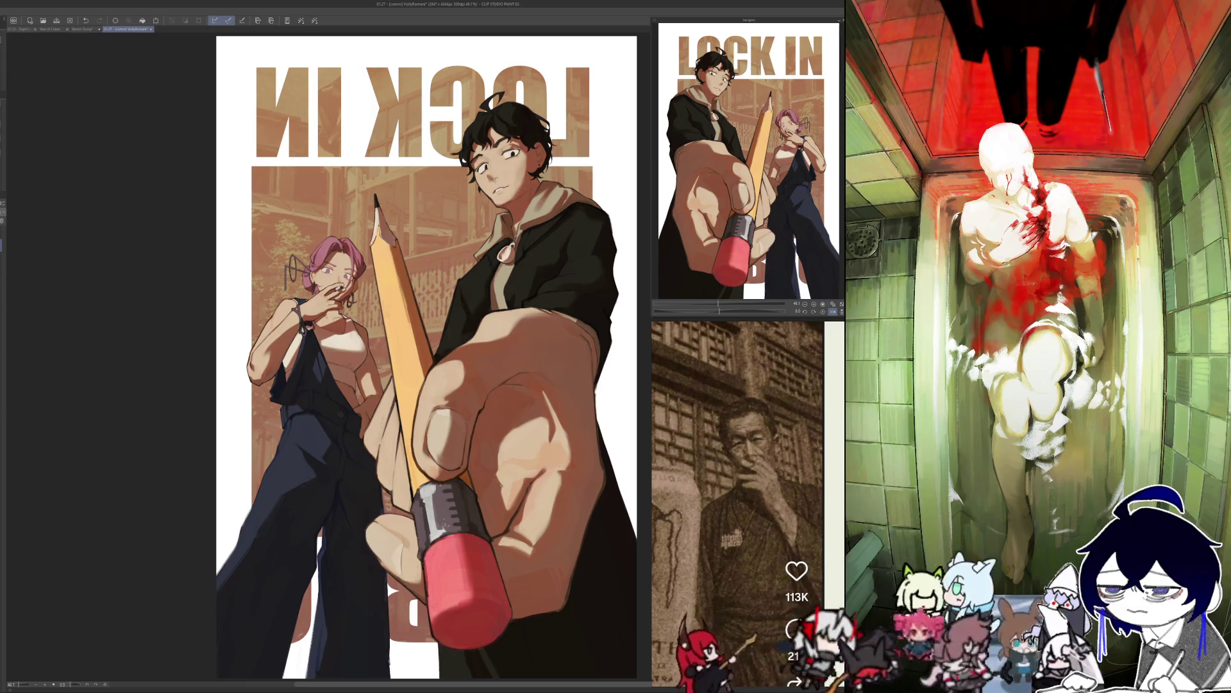
key("h")
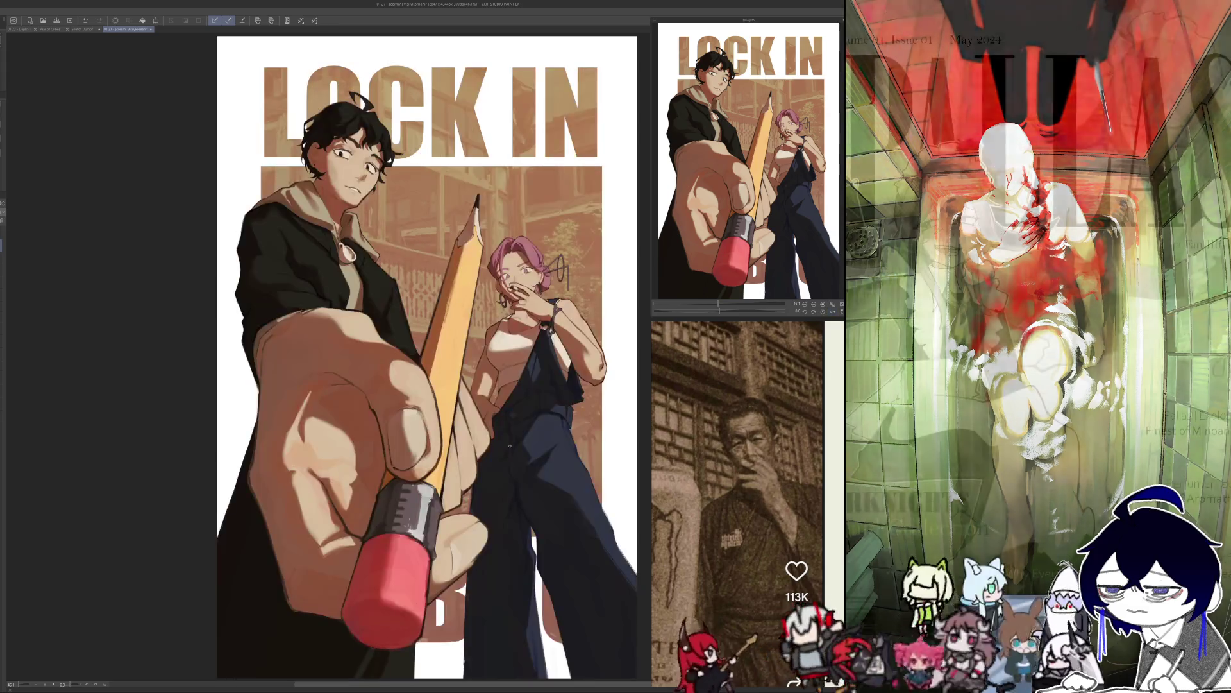
key("h")
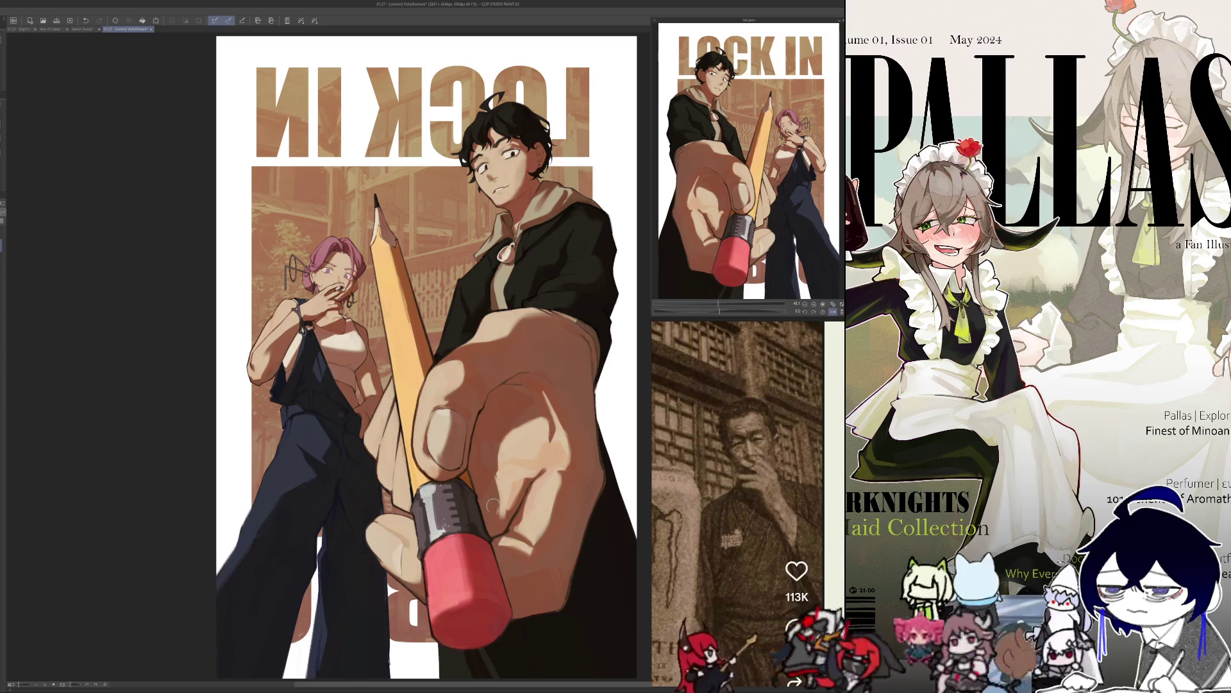
key("h")
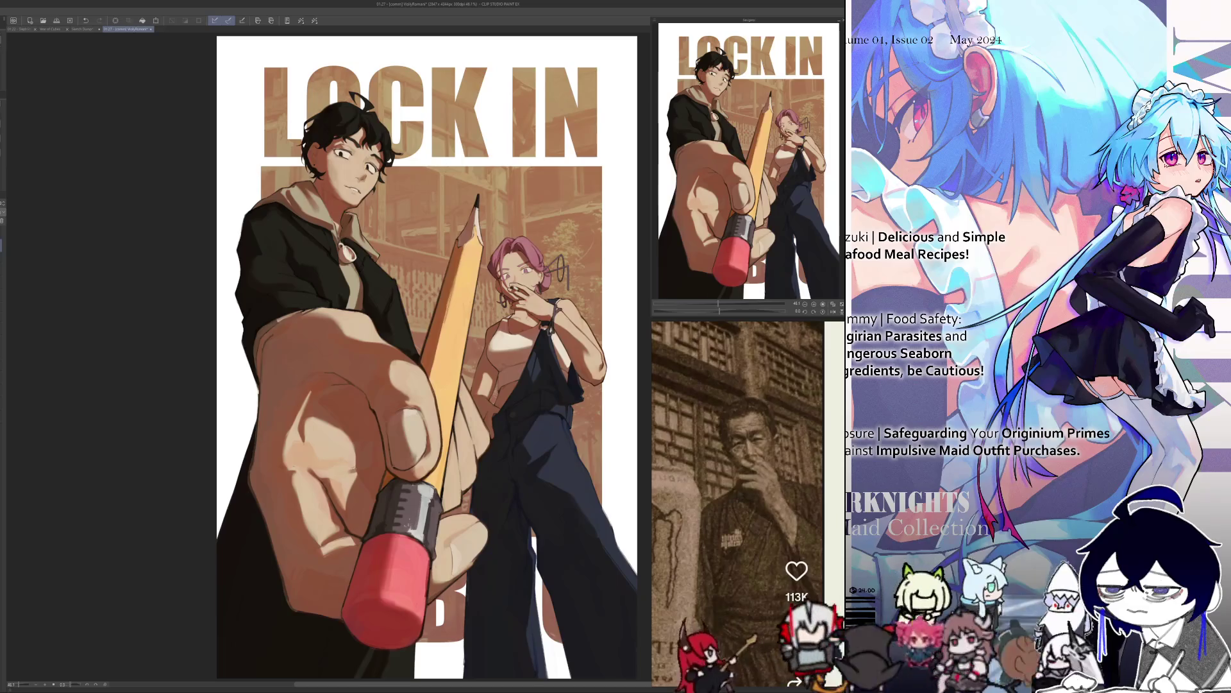
key("h")
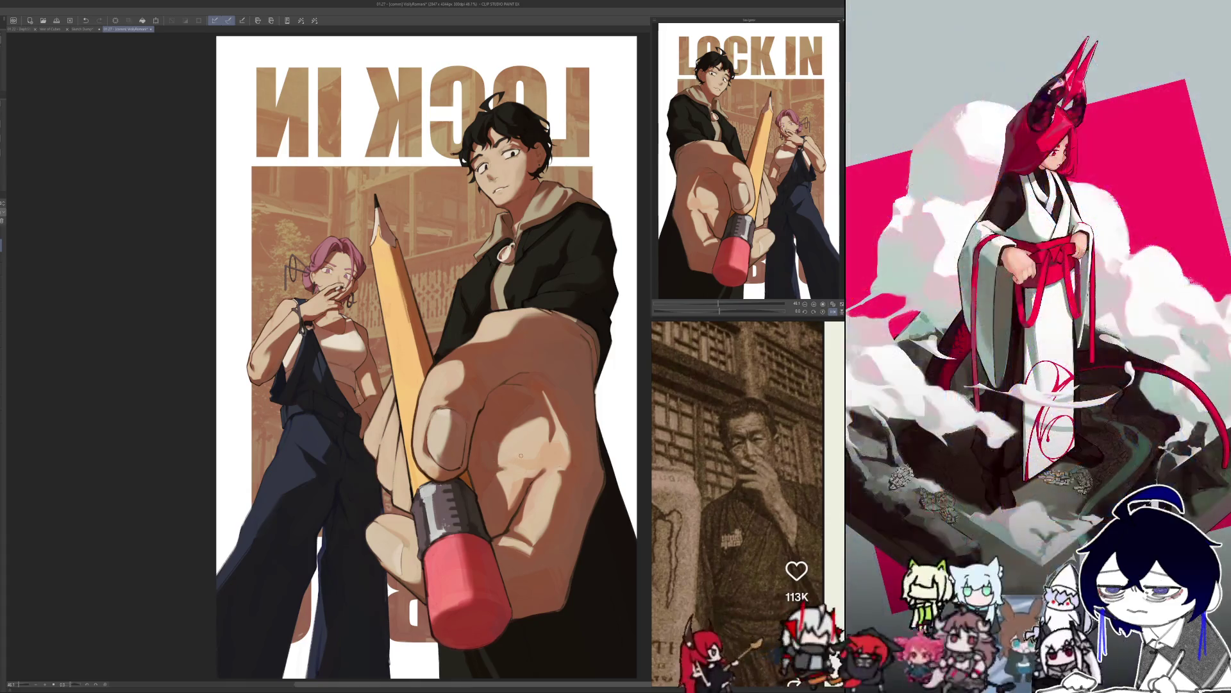
key("h")
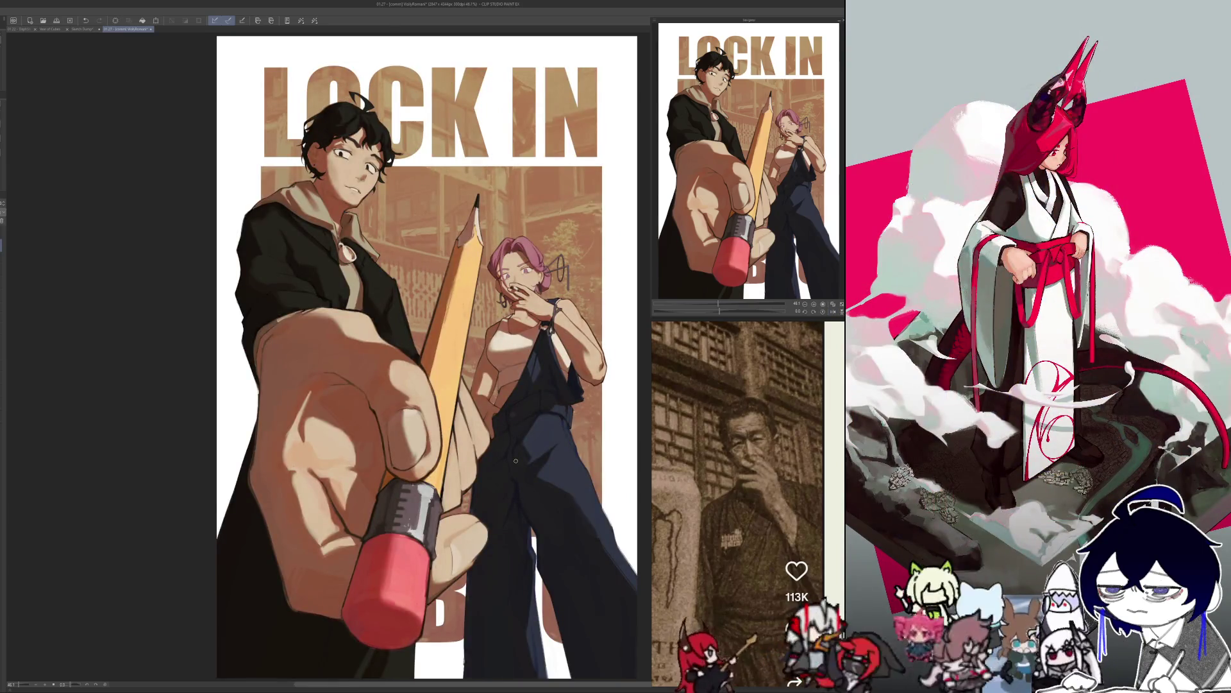
key("h")
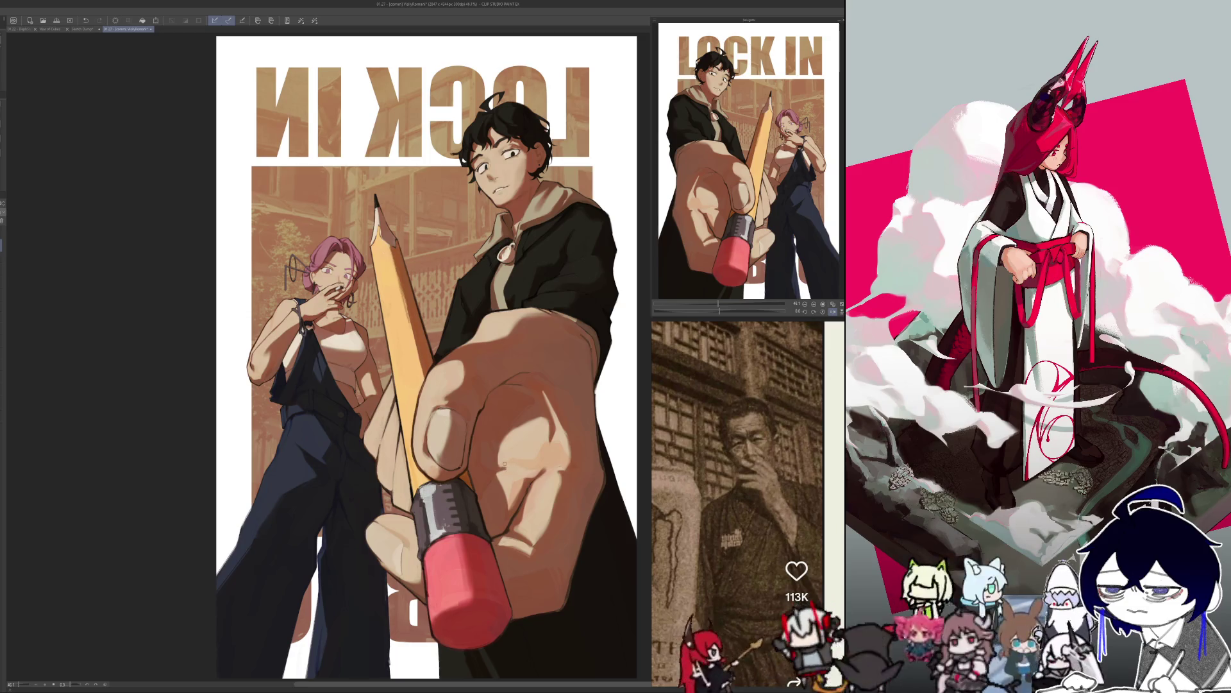
key("h")
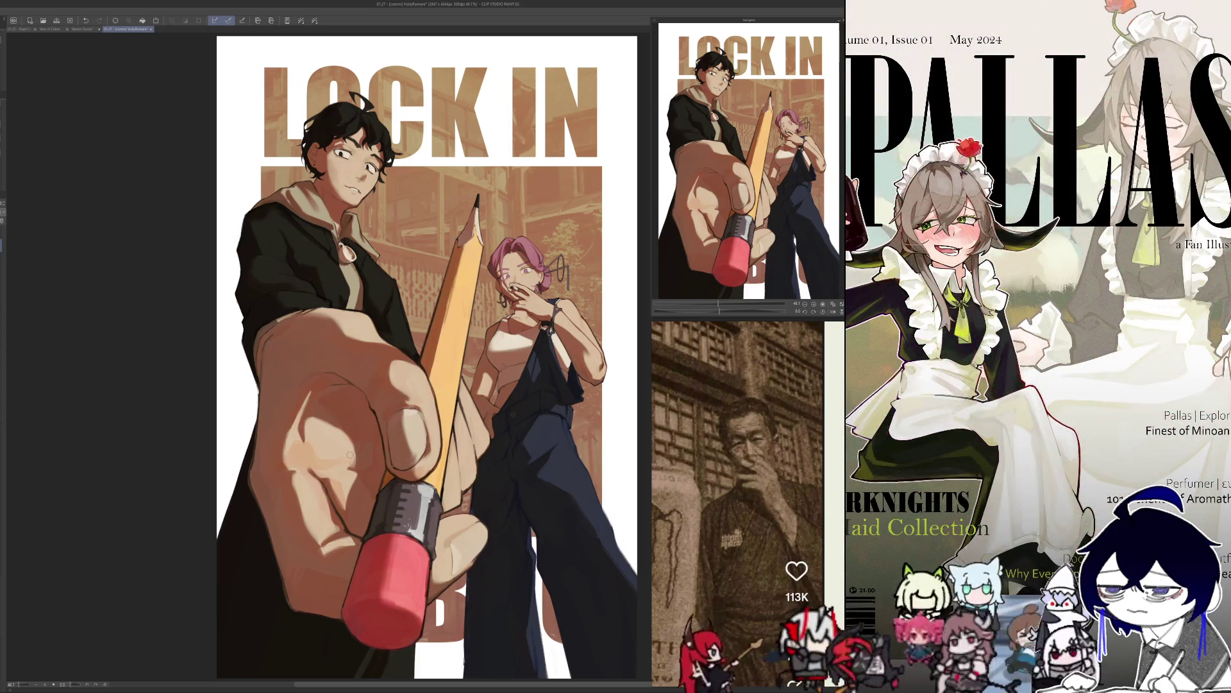
key("h")
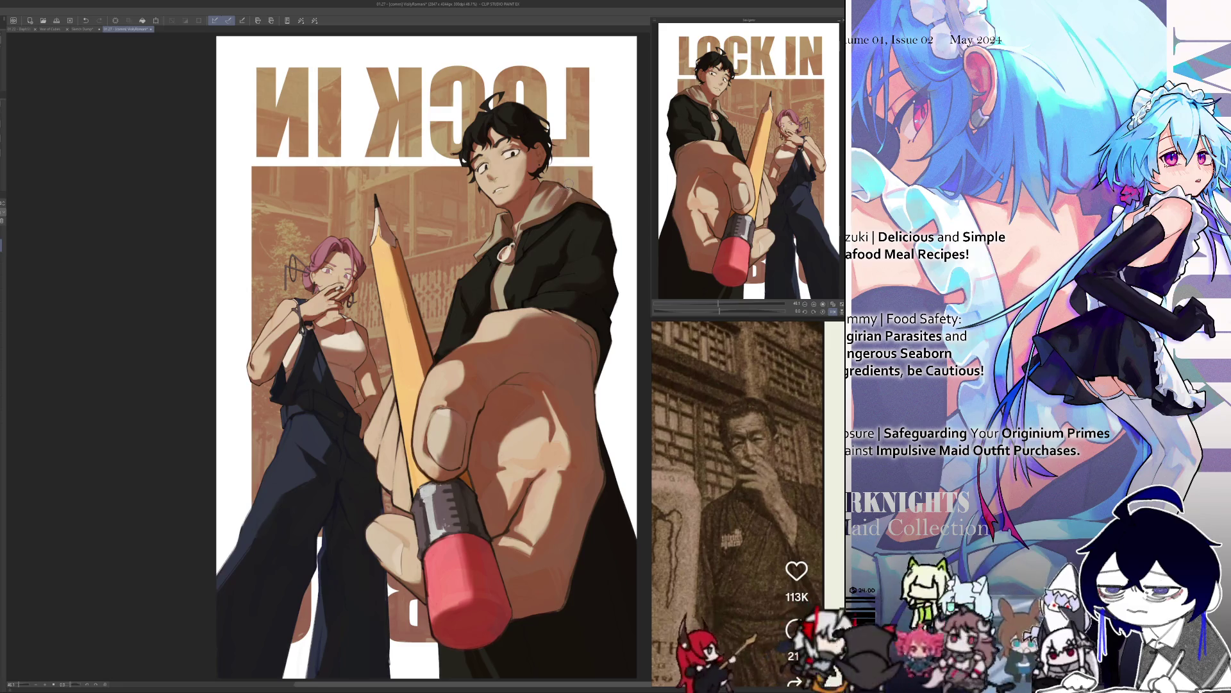
scroll(557, 163, "up", 5)
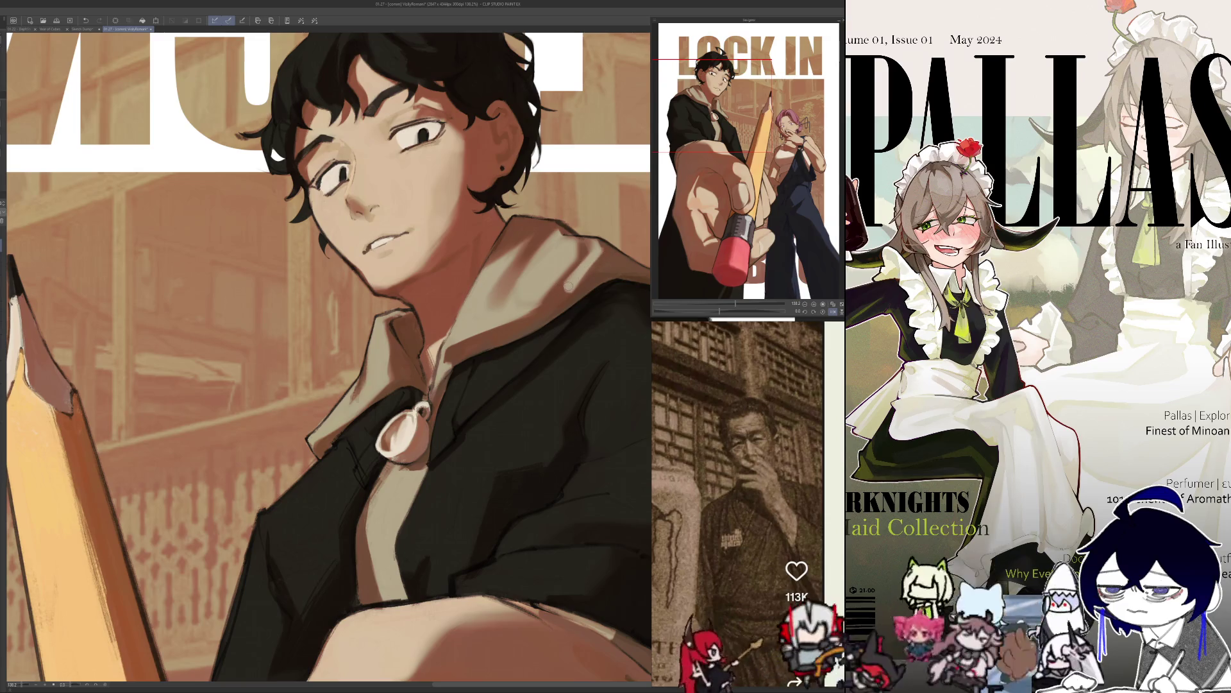
Unmirror the canvas so the man's face reads the right way round.
key("h")
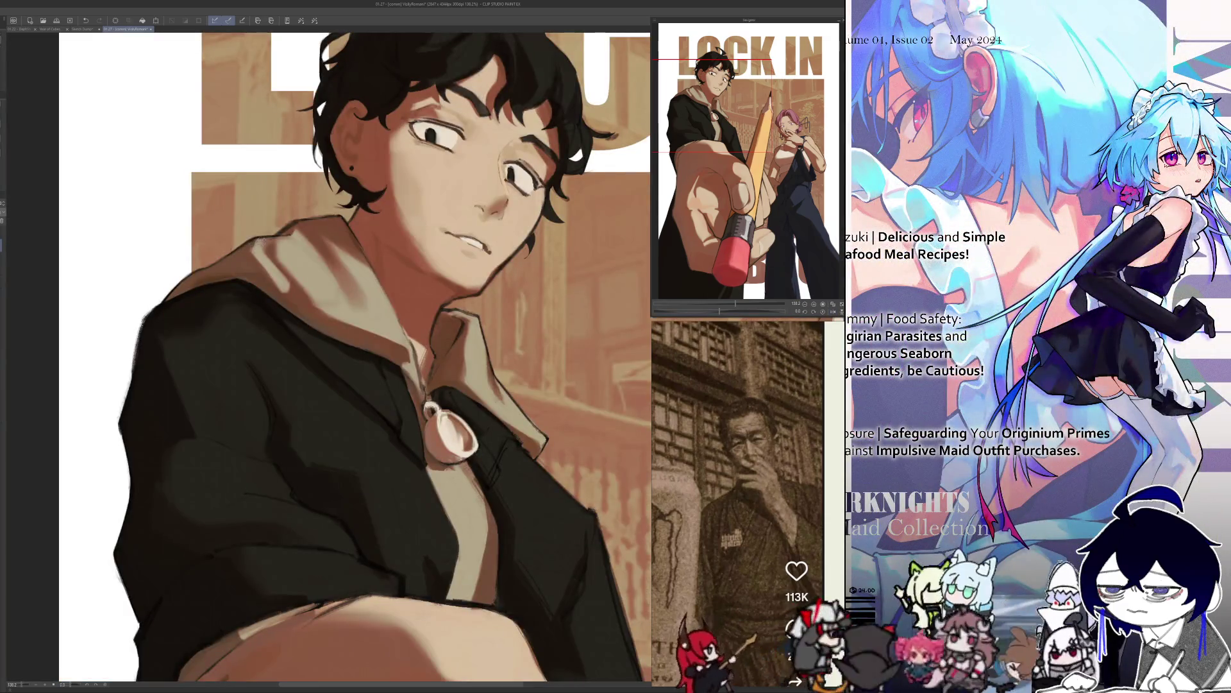